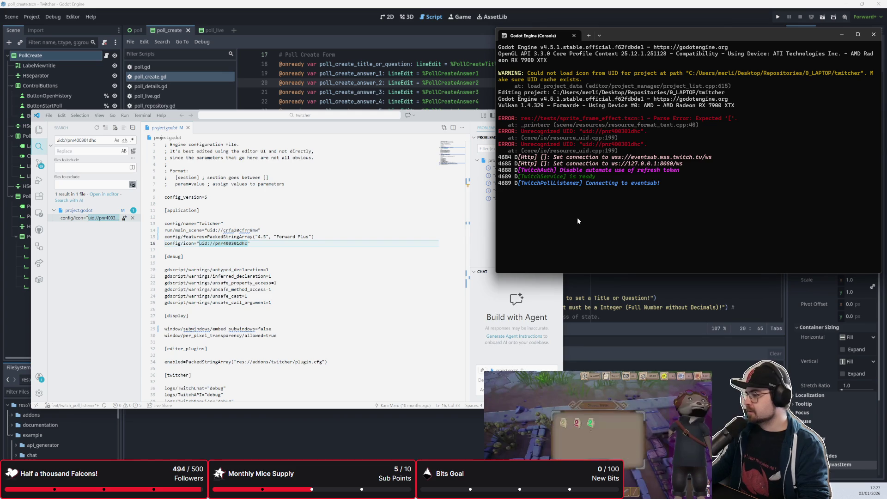
Step: Bring VS Code forward to check the uid://pnr400301dhc match on project.godot's config/icon line, then switch to OBS Studio
mouse_move(453, 115)
mouse_down()
mouse_move(433, 115)
mouse_move(446, 114)
mouse_up()
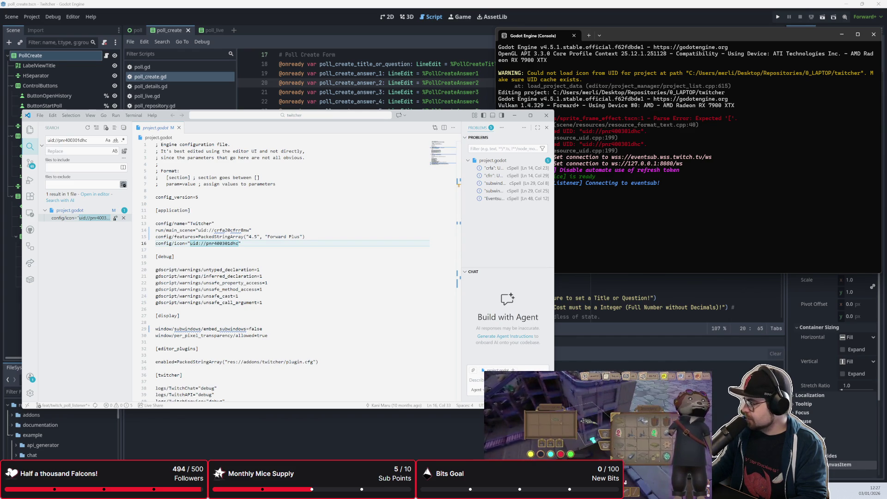
key(alt+Tab)
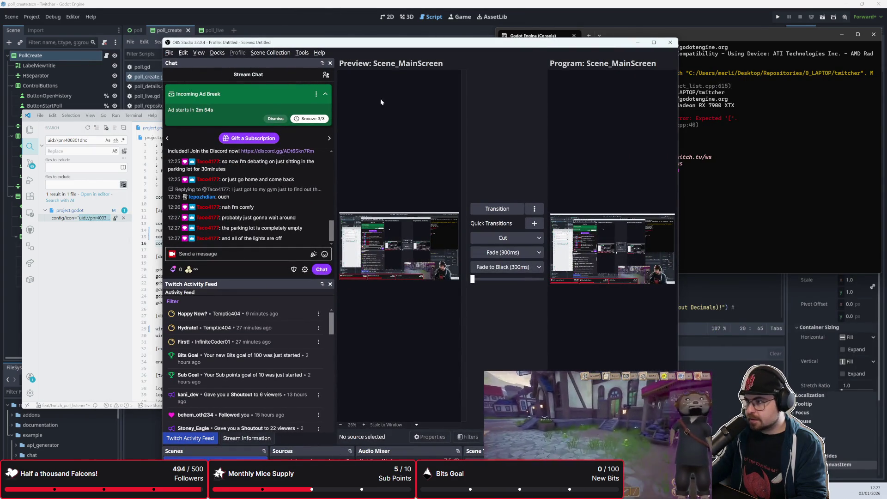
Step: Maximize OBS and reposition the Twitch_Guest_1 feed in the Module_Guests scene
double_click(400, 42)
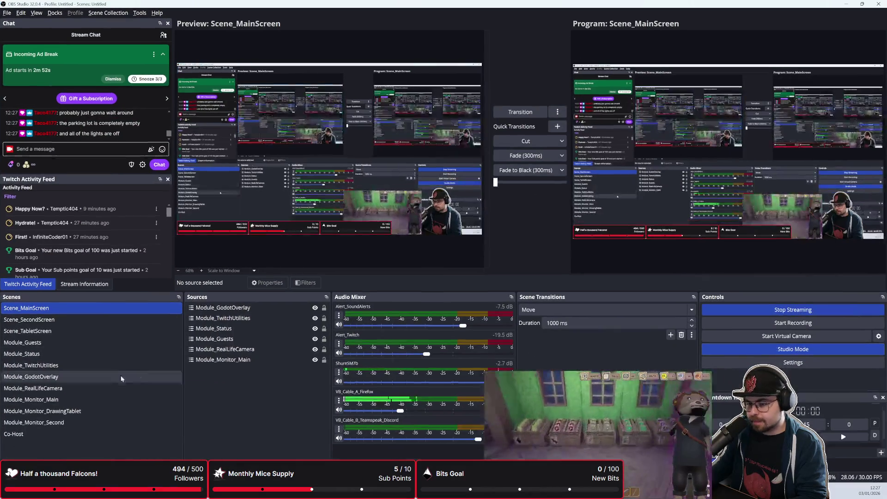
click(113, 343)
mouse_move(377, 213)
mouse_down()
mouse_move(322, 199)
mouse_move(337, 198)
mouse_move(347, 200)
mouse_move(215, 203)
mouse_move(359, 198)
mouse_move(417, 201)
mouse_move(437, 213)
mouse_up()
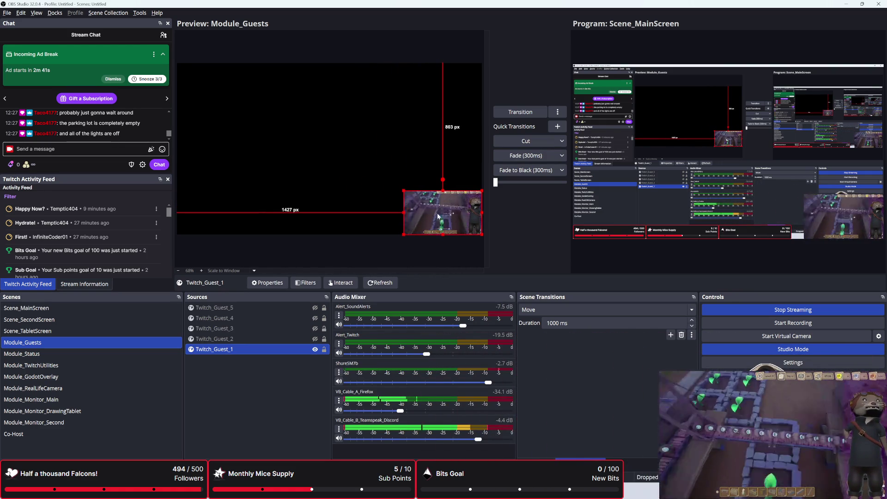
Step: In Scene_MainScreen, raise Module_RealLifeCamera about 93 px and select Module_GodotOverlay
click(85, 310)
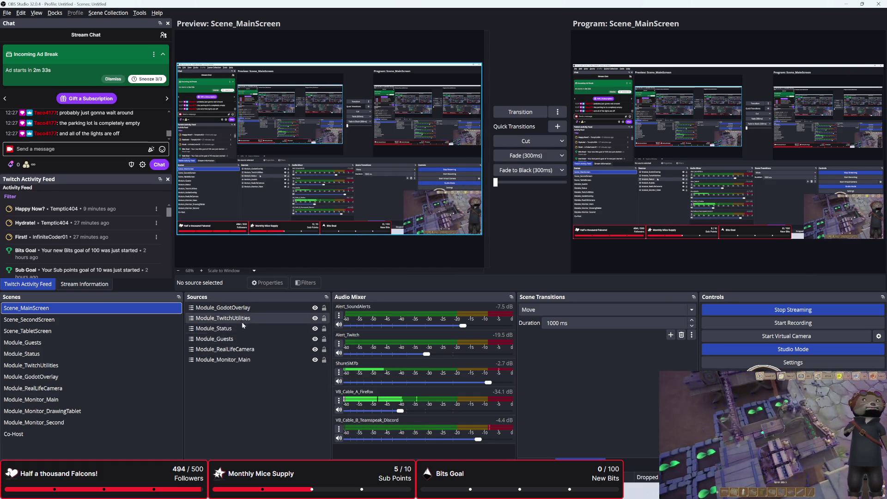
click(429, 225)
drag(430, 225, 431, 174)
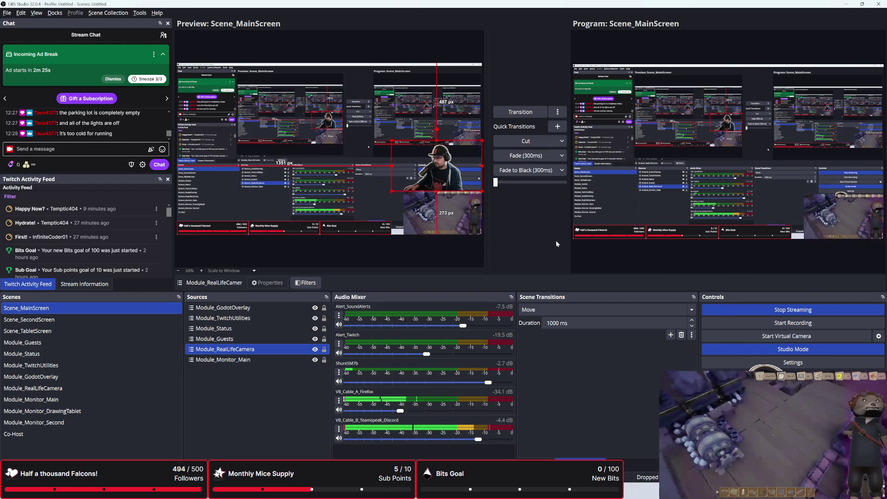
click(322, 169)
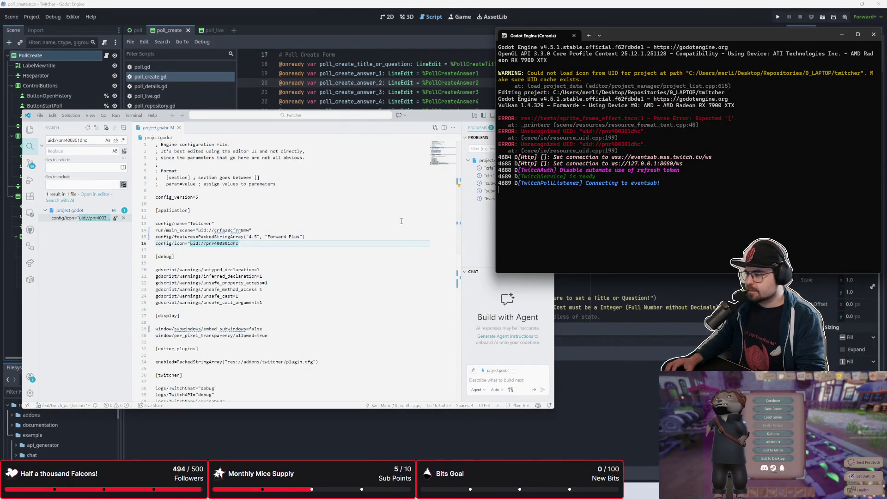
Step: Return to Godot and scroll poll_create.gd down to _on_button_start_poll_pressed
key(alt+Tab)
scroll(378, 214, down, 1)
scroll(378, 214, down, 5)
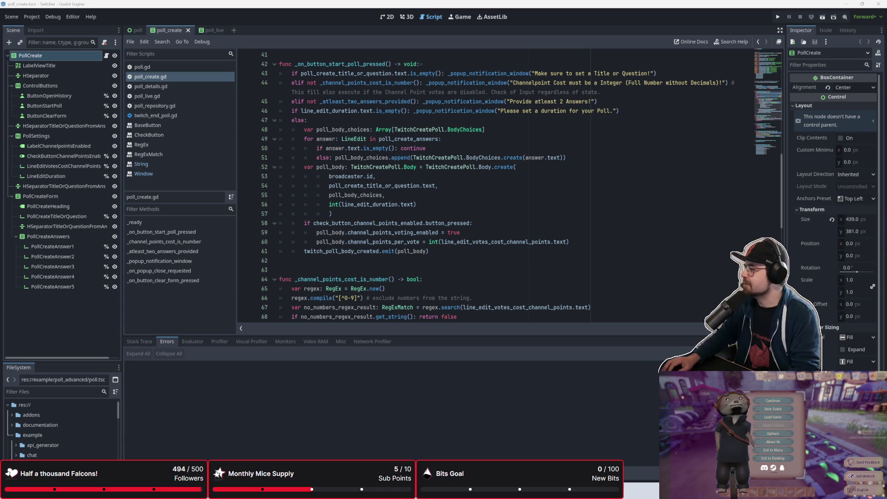
Step: Skim the rest of poll_create.gd, then open poll.gd and scroll up to its _ready() function
click(528, 140)
scroll(528, 140, up, 5)
scroll(528, 140, up, 6)
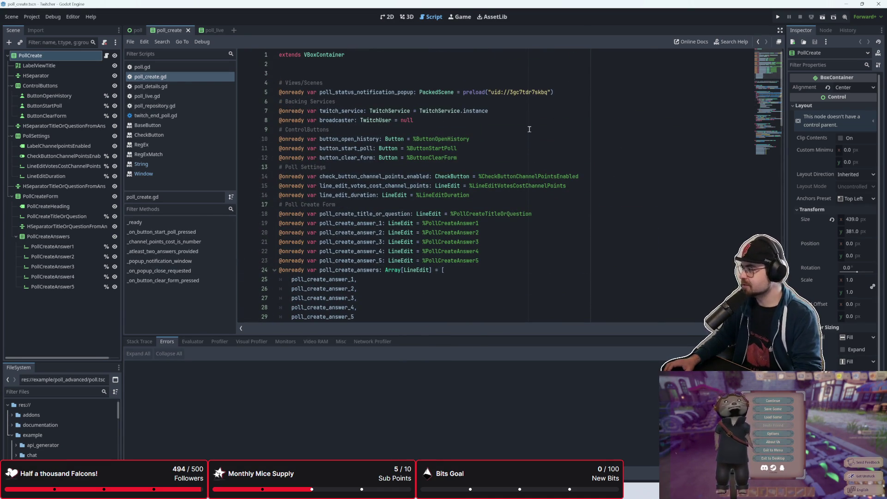
scroll(530, 129, down, 7)
scroll(529, 129, down, 8)
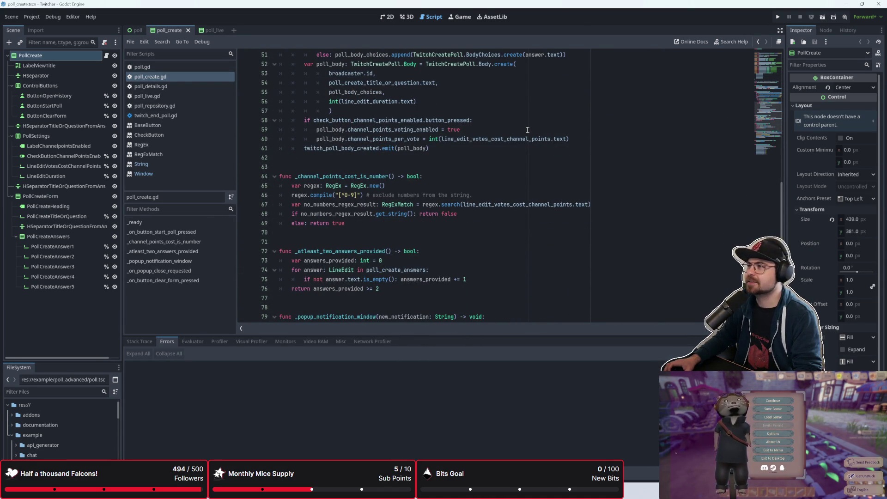
scroll(527, 130, down, 8)
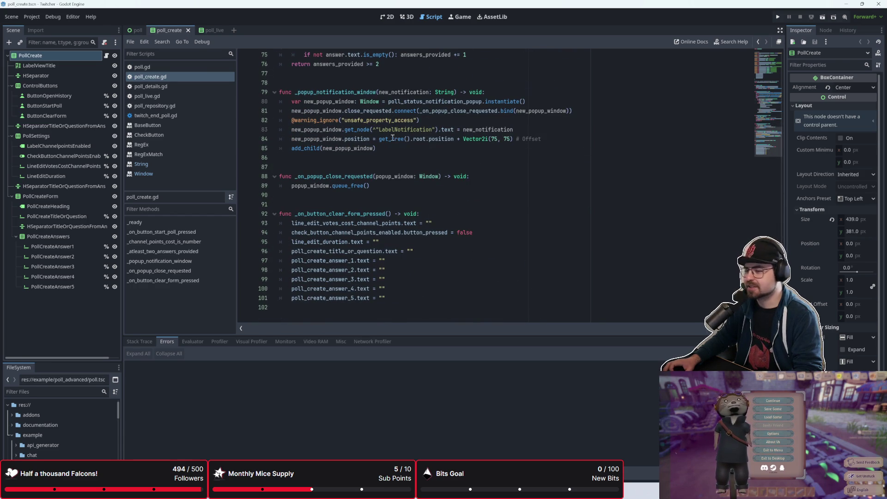
click(198, 69)
scroll(414, 187, up, 16)
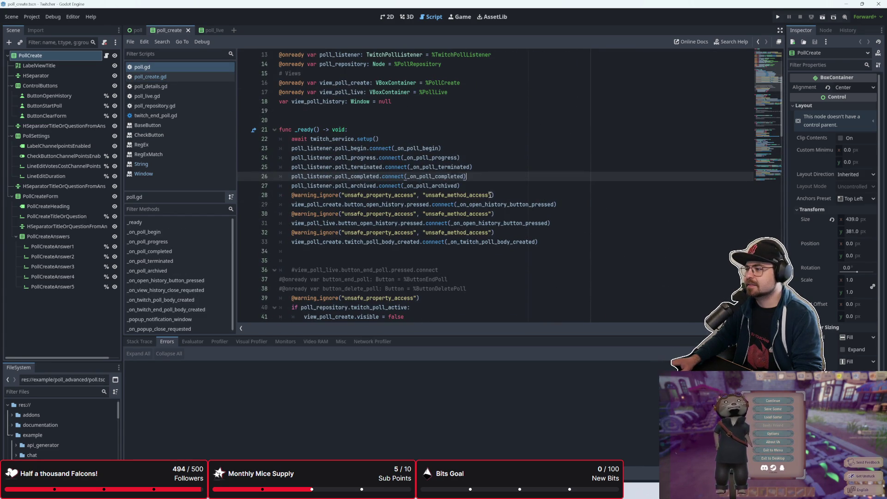
Step: Step through the warning-suppression lines 28, 30 and 35 in poll.gd's _ready()
click(491, 194)
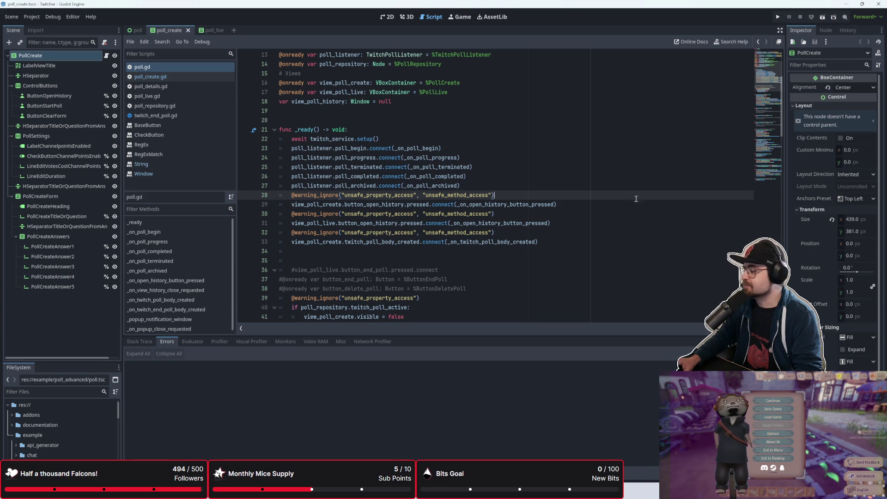
click(620, 214)
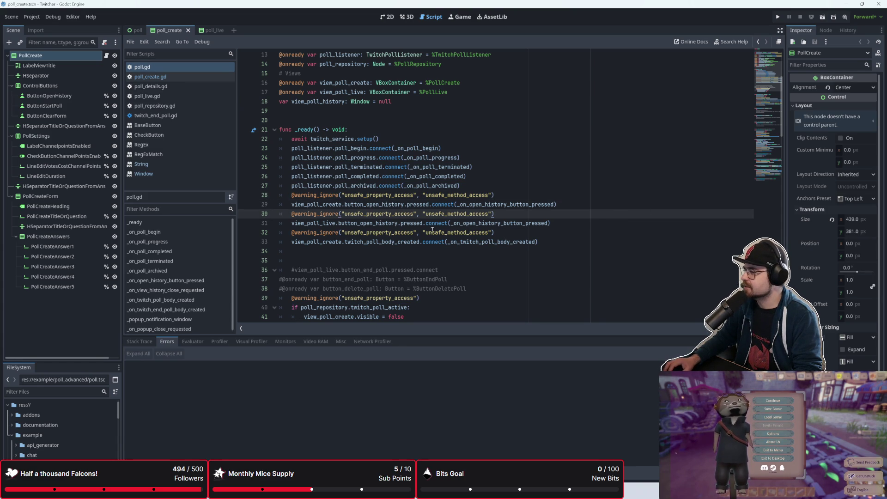
mouse_move(520, 202)
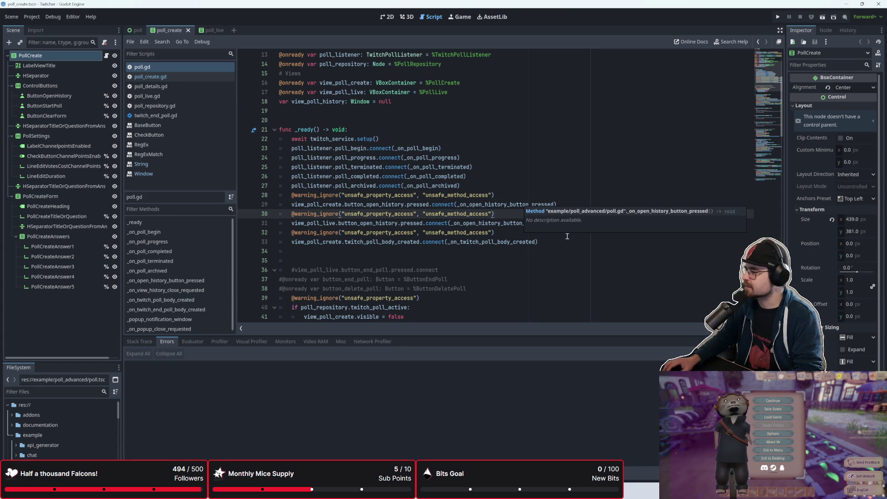
scroll(567, 236, down, 1)
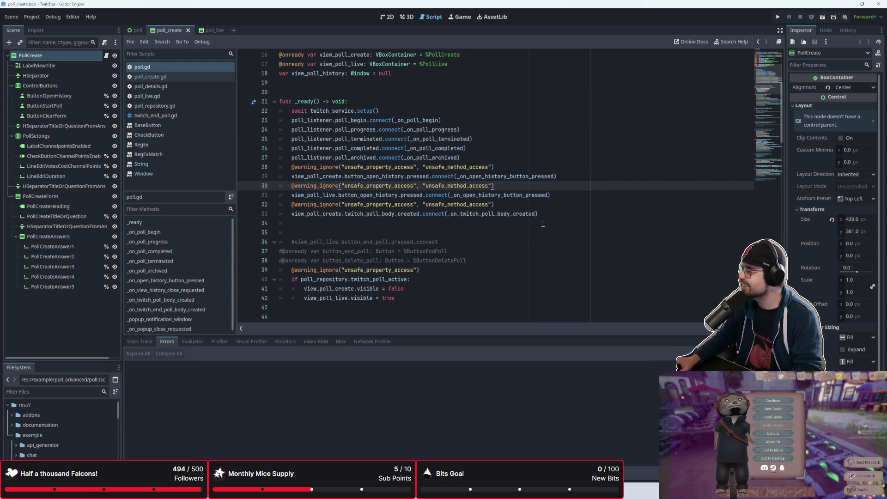
click(515, 232)
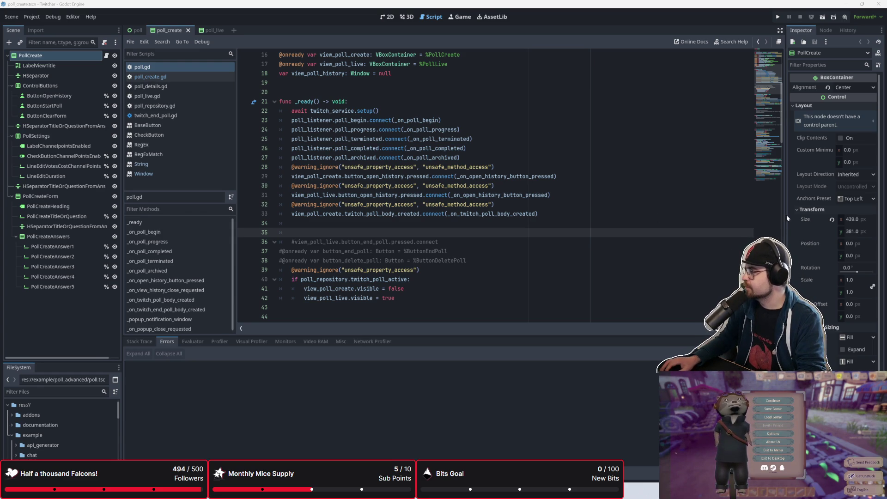
Step: Check lines 43–44, review the Errors list, then switch to project.godot in VS Code
scroll(400, 233, down, 3)
click(400, 233)
key(Up)
scroll(402, 231, up, 2)
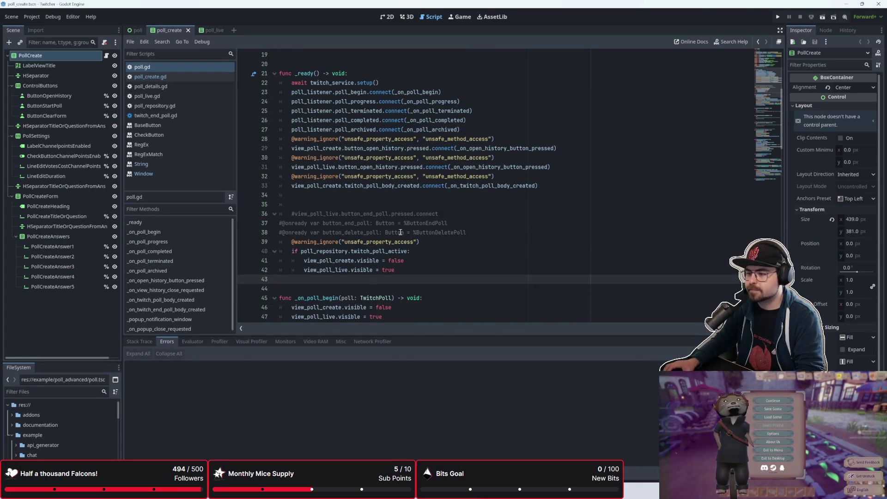
click(159, 342)
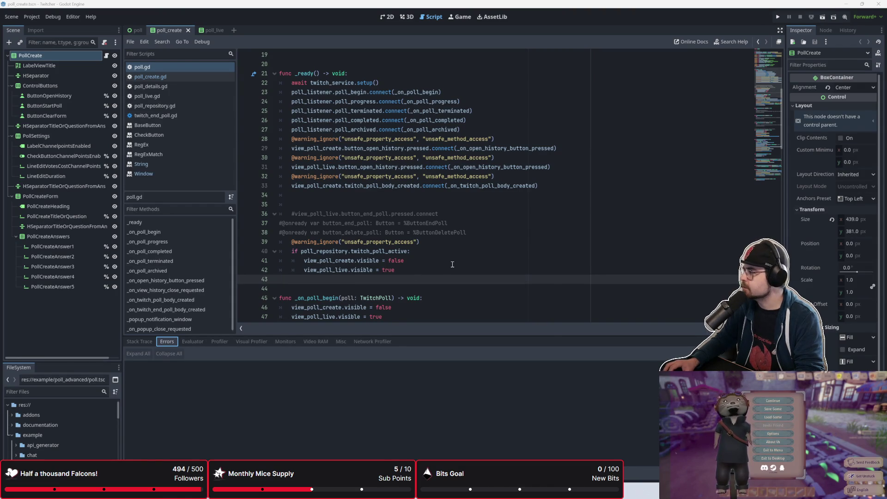
key(alt+Tab)
key(alt+Tab)
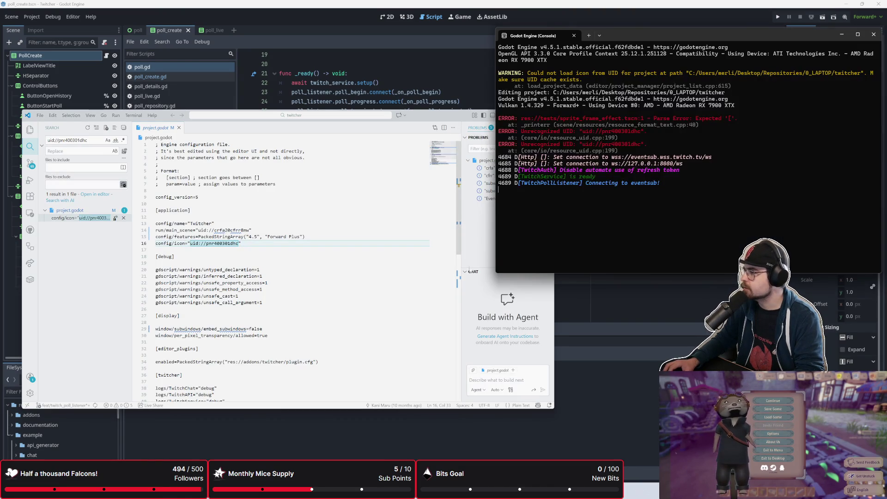
Step: Delete the config/icon line 16 from project.godot, save, and return to Godot
click(271, 237)
drag(270, 243, 155, 243)
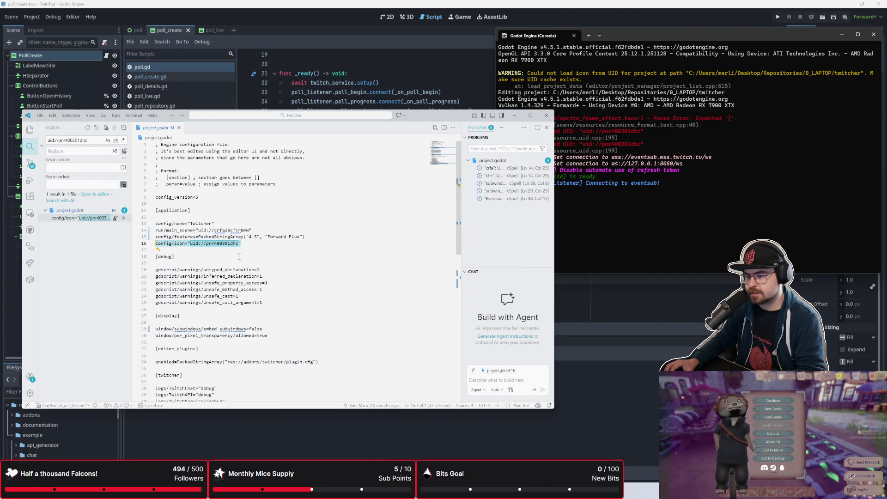
key(Delete)
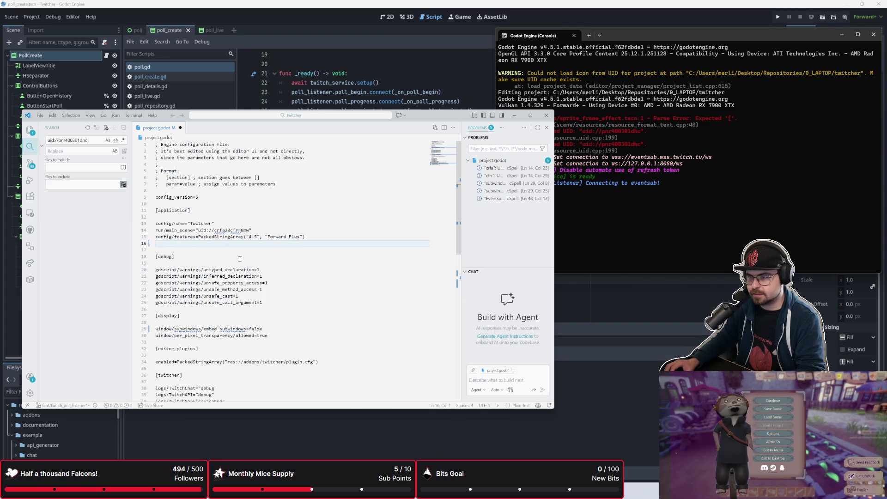
key(ctrl+s)
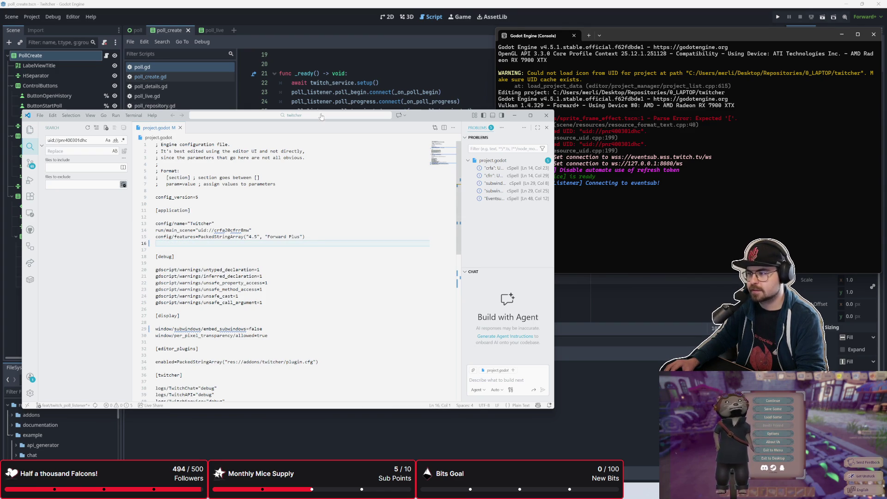
click(345, 87)
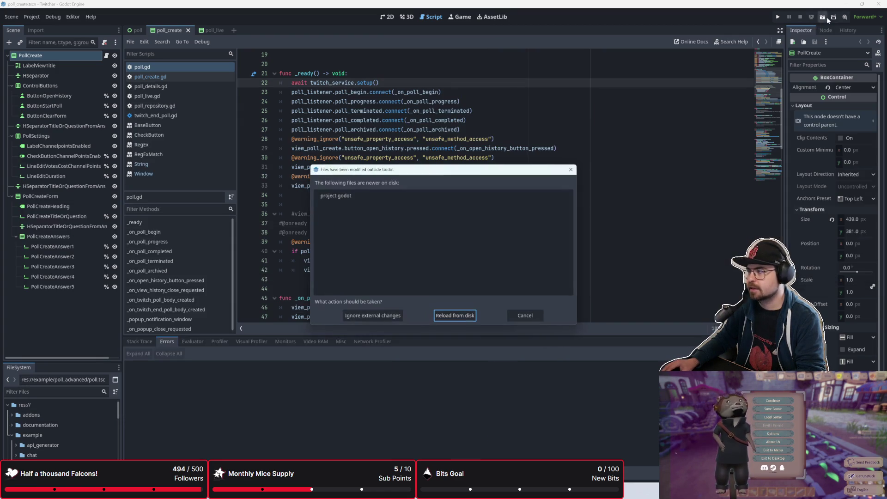
Step: Reload project.godot from disk, run the project, then reload the project and close Setup Twitcher
click(462, 318)
click(778, 17)
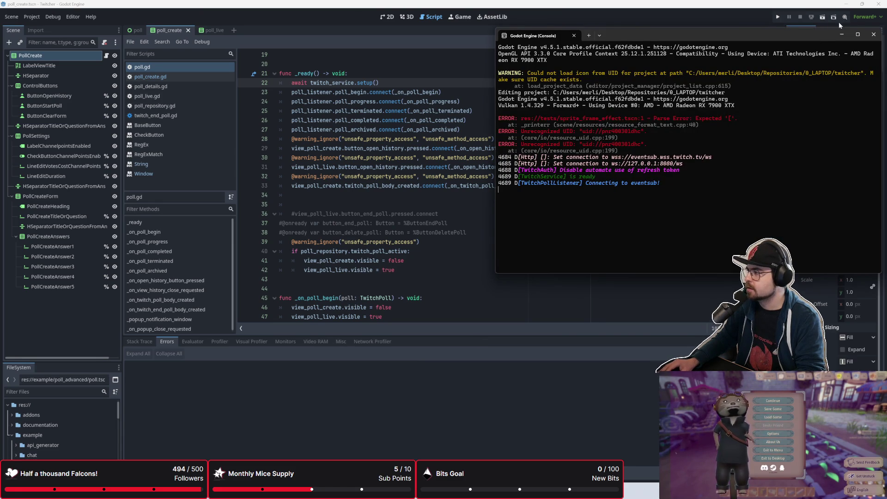
click(33, 17)
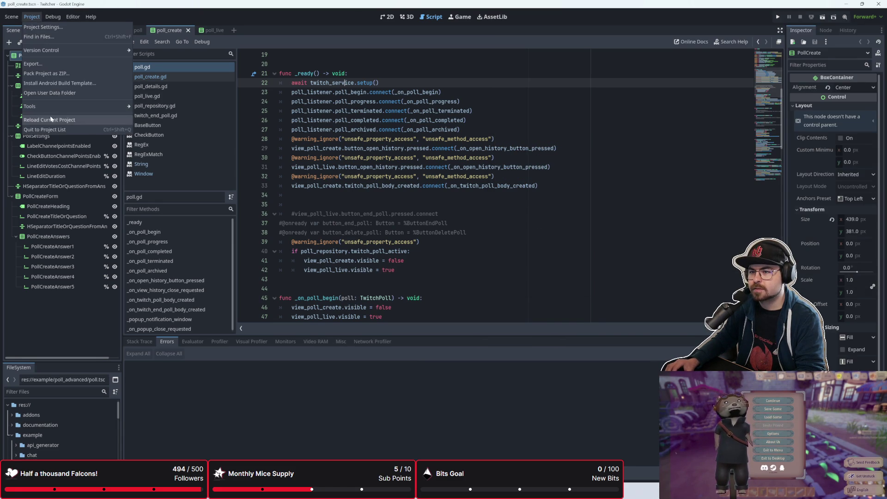
click(50, 119)
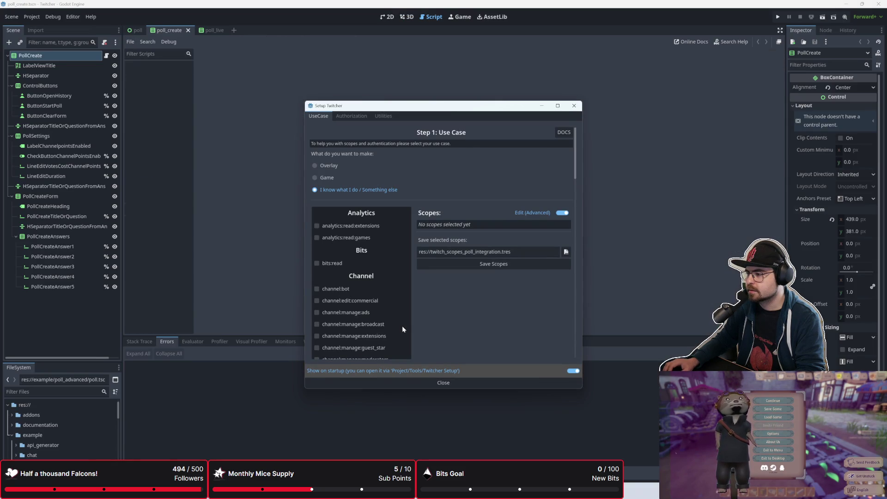
click(457, 382)
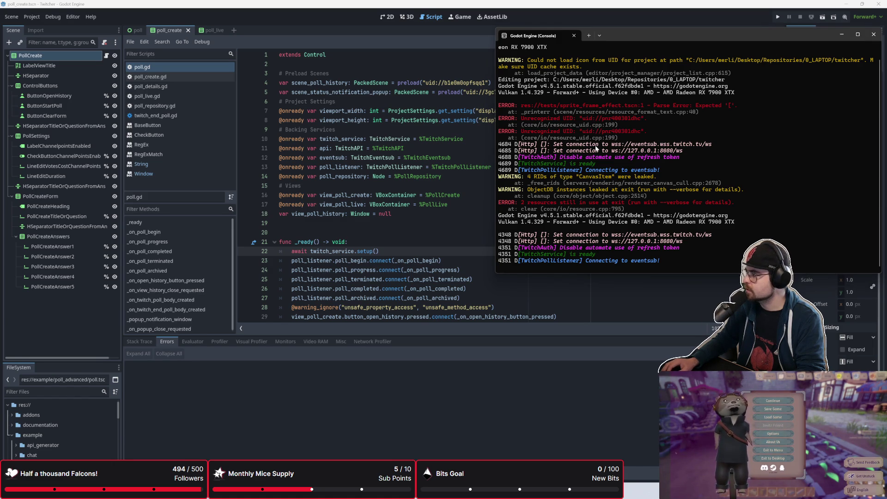
Step: Remove the leftover empty line 16 from project.godot and save it
key(alt+Tab)
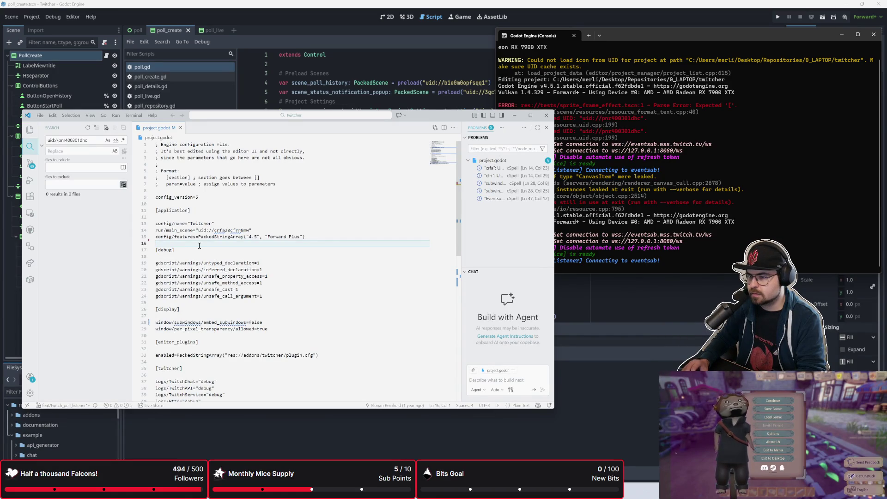
key(Delete)
key(ctrl+s)
click(29, 176)
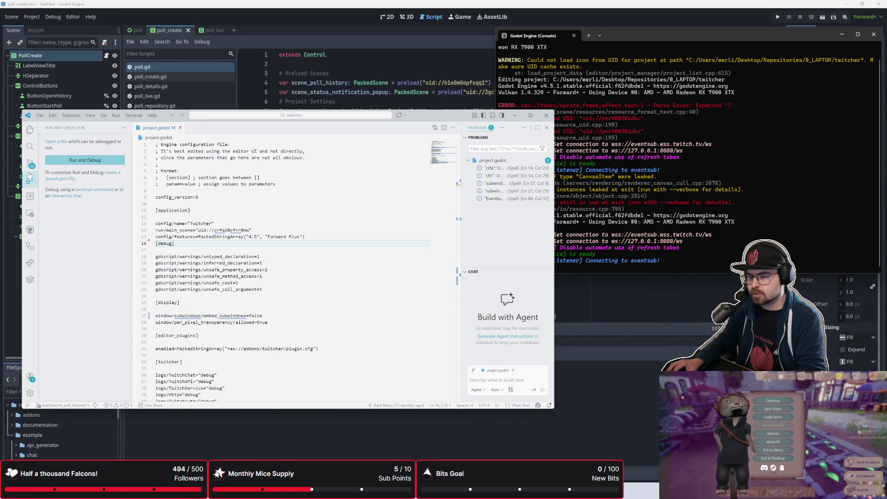
Step: Open project.godot's staged diff in Source Control and widen the window to review it
click(30, 163)
scroll(85, 246, up, 5)
drag(86, 257, 89, 354)
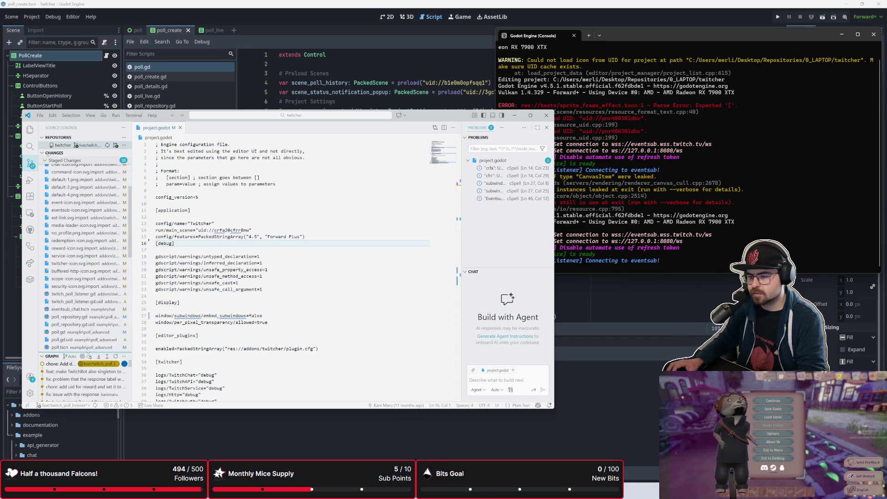
scroll(83, 194, up, 5)
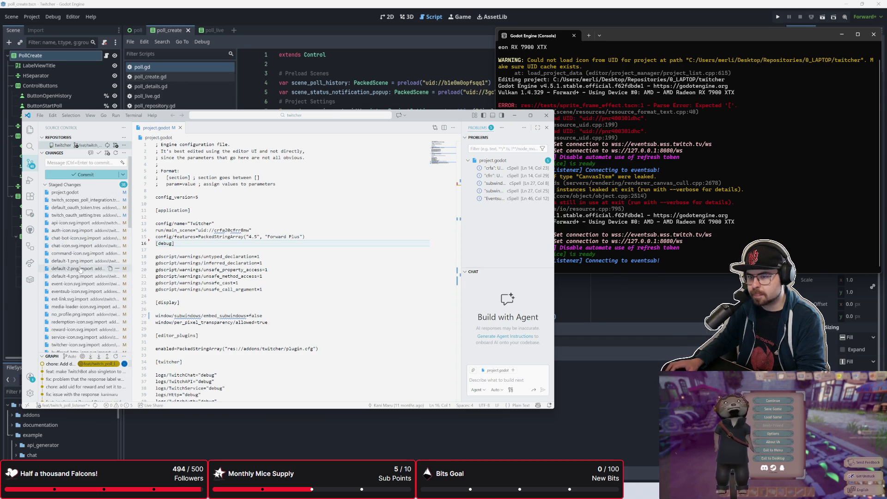
click(83, 194)
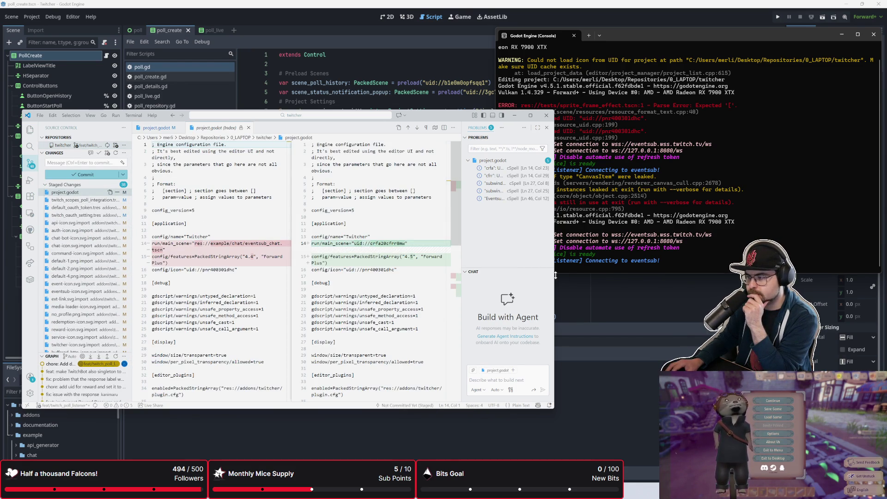
drag(556, 275, 806, 278)
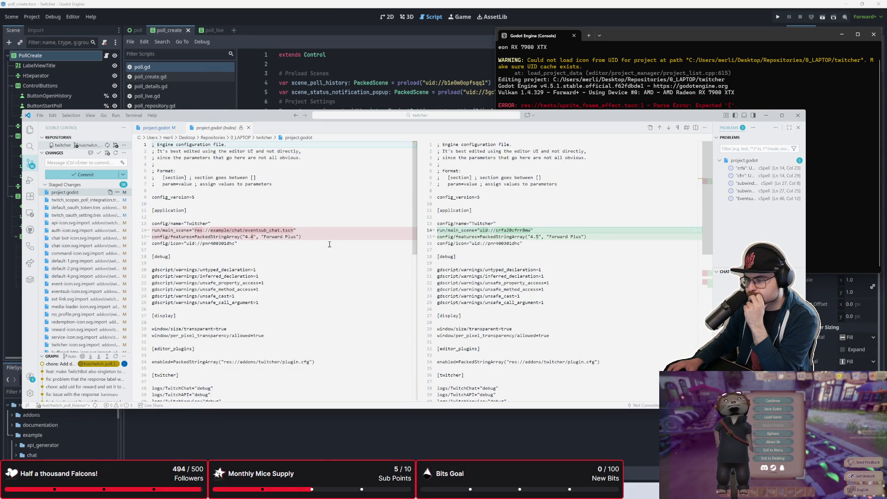
scroll(329, 244, down, 5)
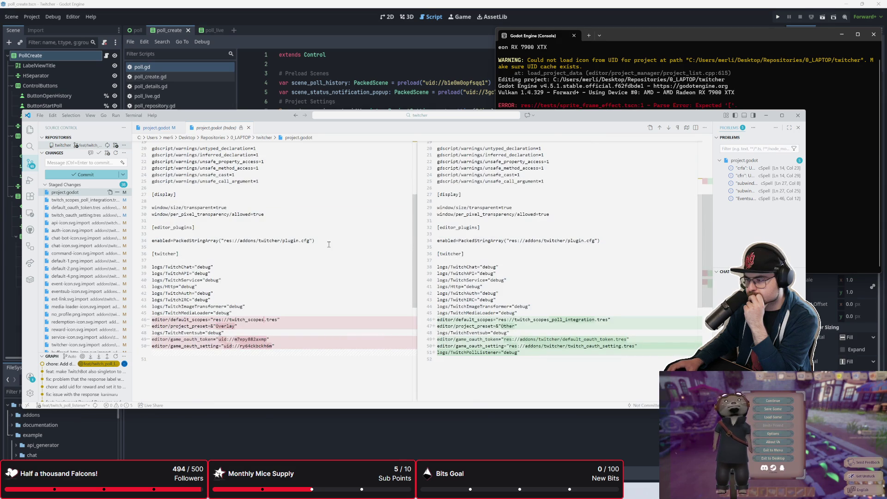
scroll(329, 244, up, 5)
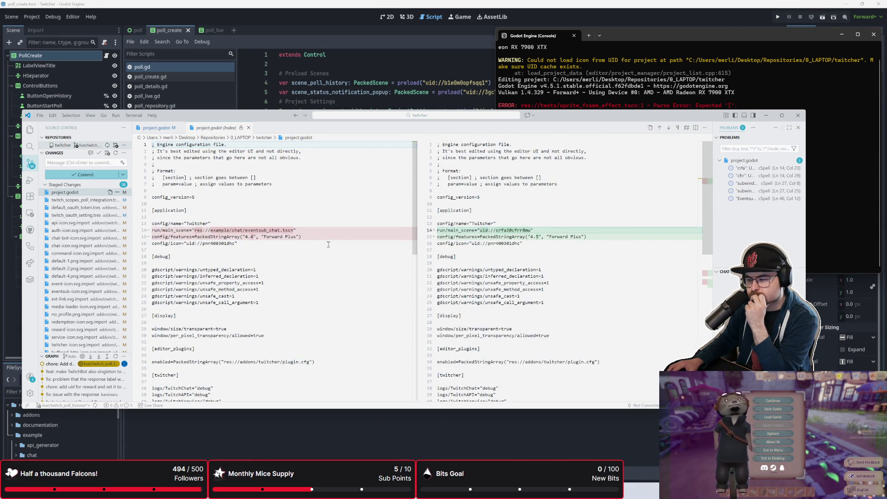
scroll(329, 244, down, 5)
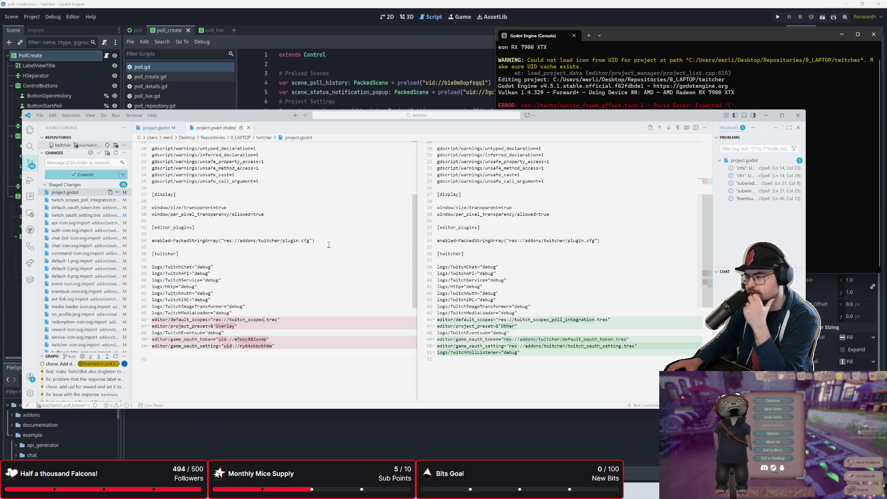
key(alt+Tab)
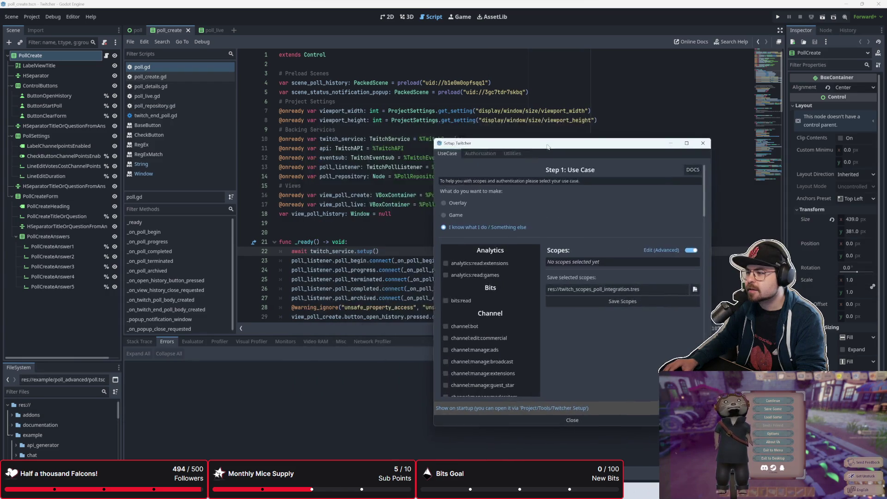
Step: Close the Setup Twitcher dialog and scroll through poll.gd
click(544, 123)
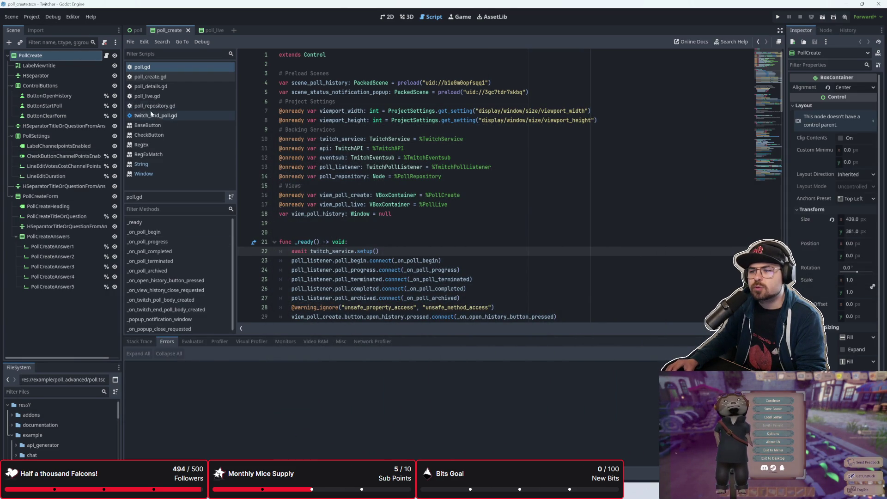
scroll(444, 210, down, 10)
scroll(444, 210, down, 20)
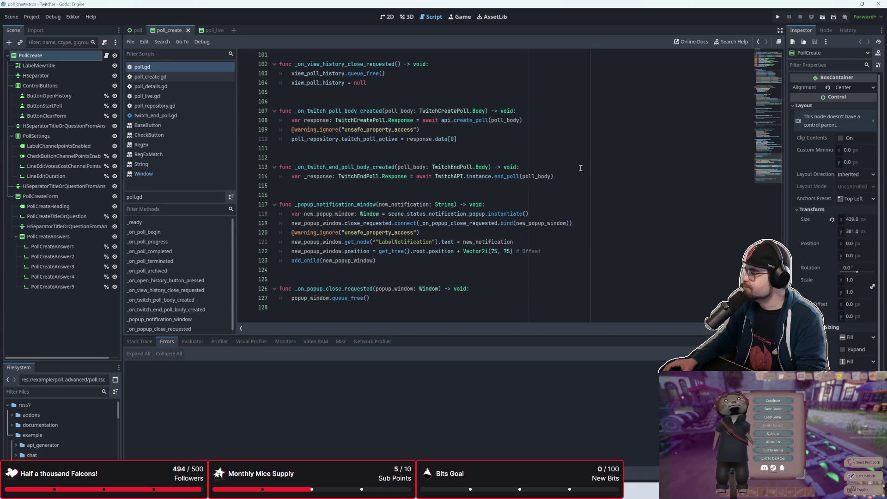
scroll(581, 167, up, 15)
scroll(580, 168, up, 15)
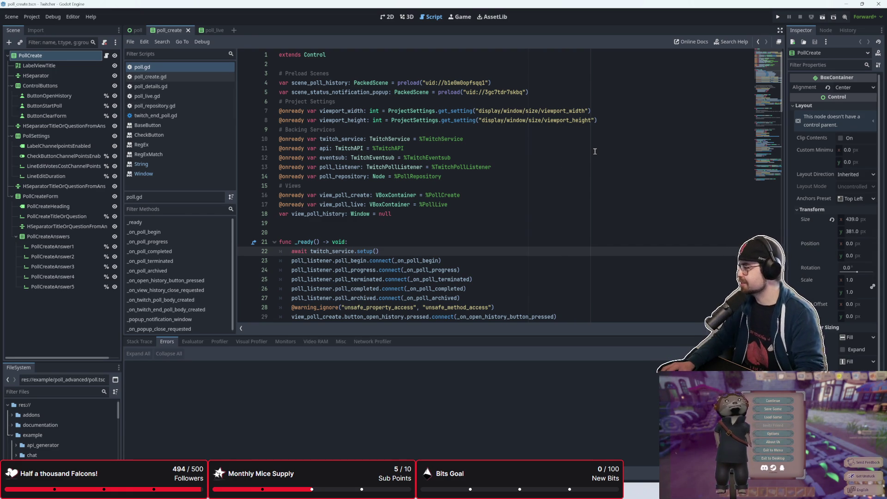
scroll(595, 152, down, 10)
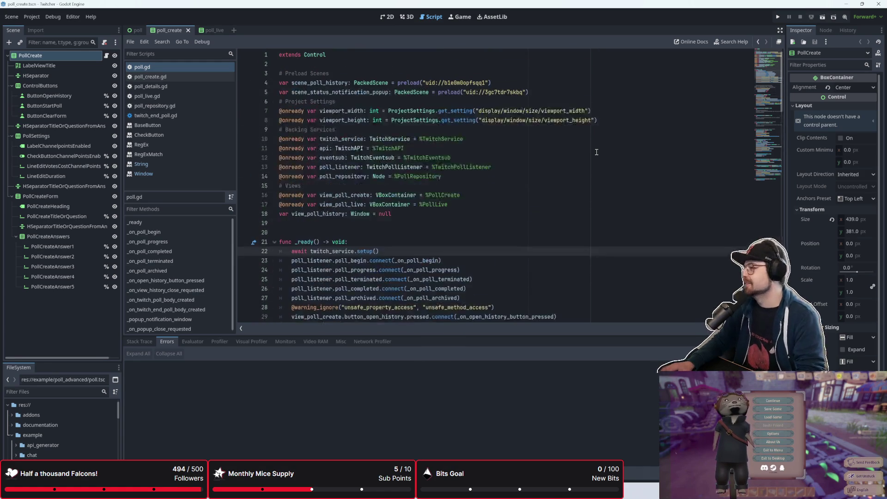
scroll(592, 153, down, 20)
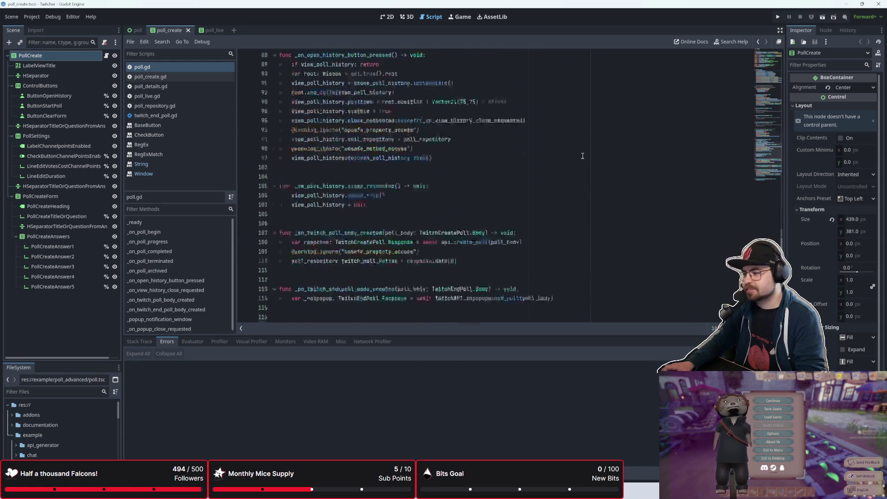
Step: Inspect the end of poll.gd around line 124, then open the poll_live scene
click(465, 278)
key(Up)
key(Up)
key(Up)
key(Down)
key(Down)
scroll(478, 273, up, 5)
scroll(479, 270, up, 20)
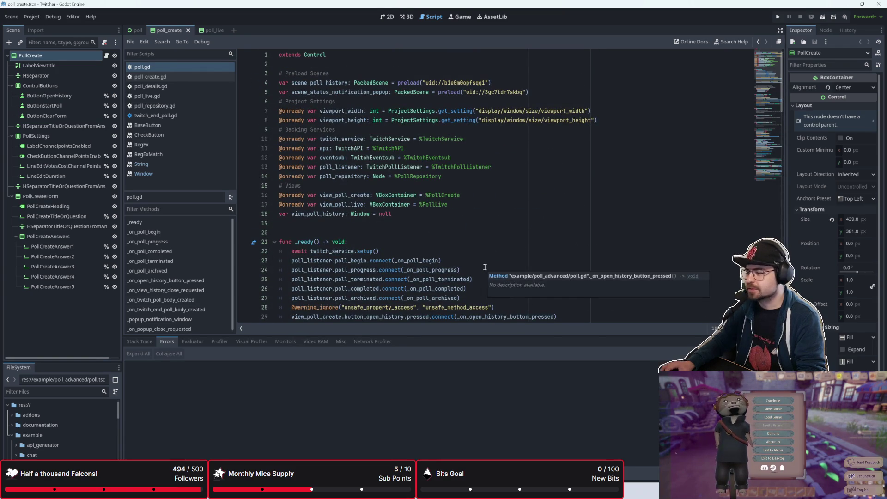
click(212, 30)
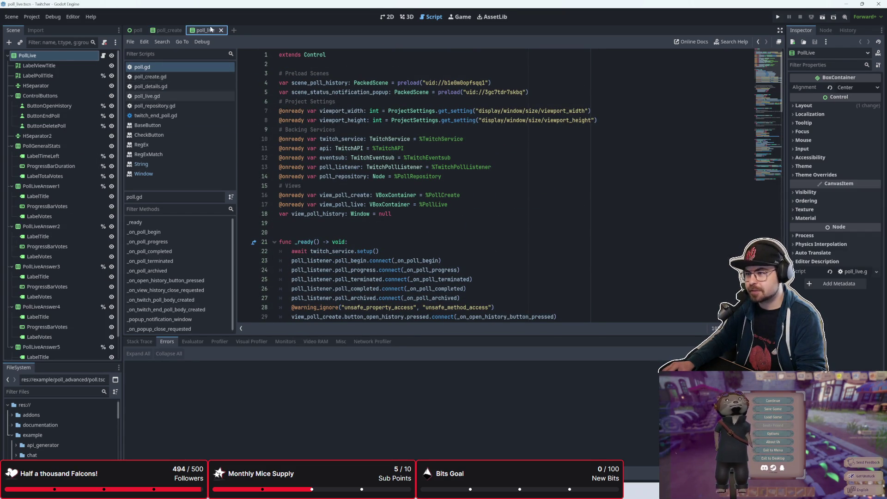
Step: Switch to the poll_live scene's poll_live.gd script and check lines 19, 28 and 31
click(166, 31)
click(210, 30)
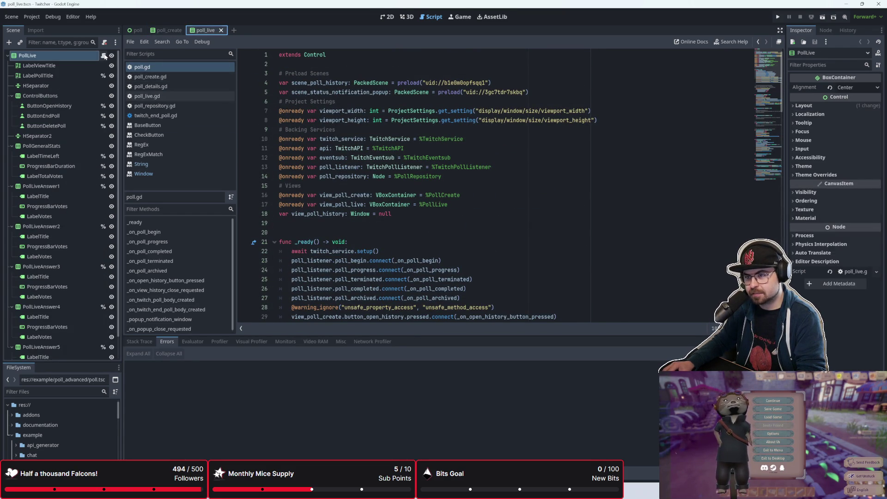
scroll(344, 170, down, 1)
scroll(343, 171, down, 3)
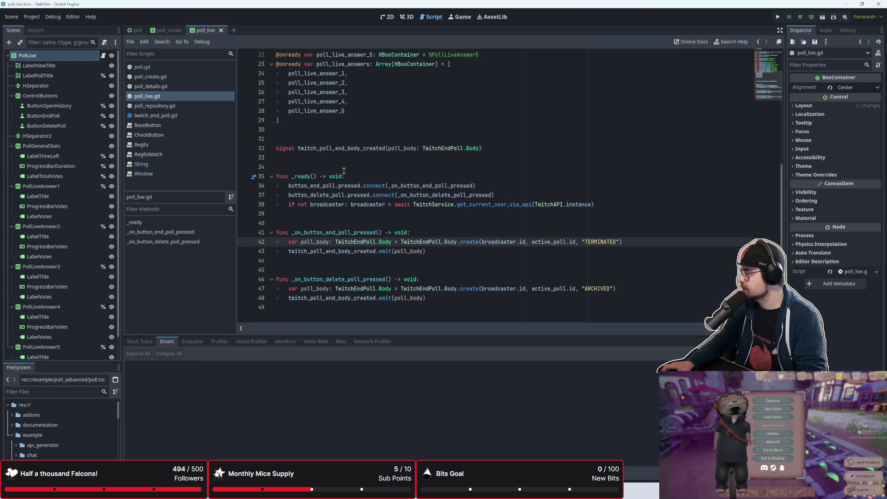
scroll(344, 170, up, 8)
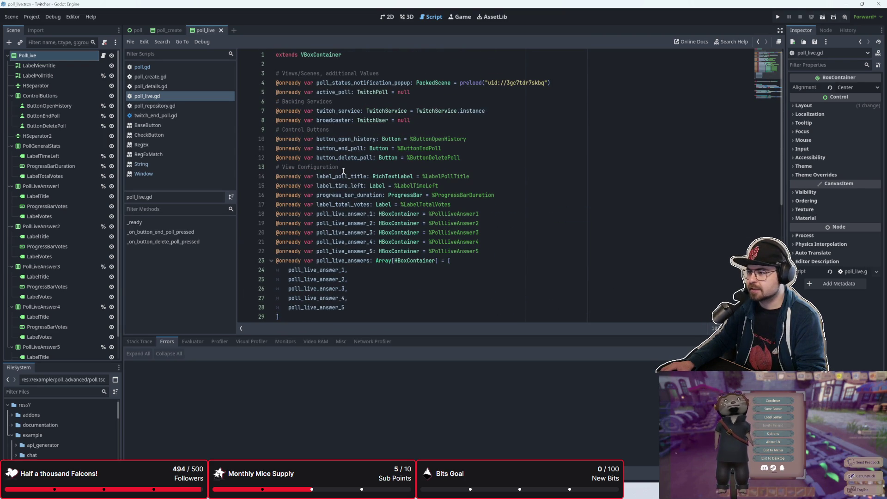
click(375, 224)
scroll(375, 227, down, 3)
click(375, 226)
click(365, 251)
Step: Scroll through poll_live.gd's button signal connections and read the connect() documentation
scroll(363, 245, down, 4)
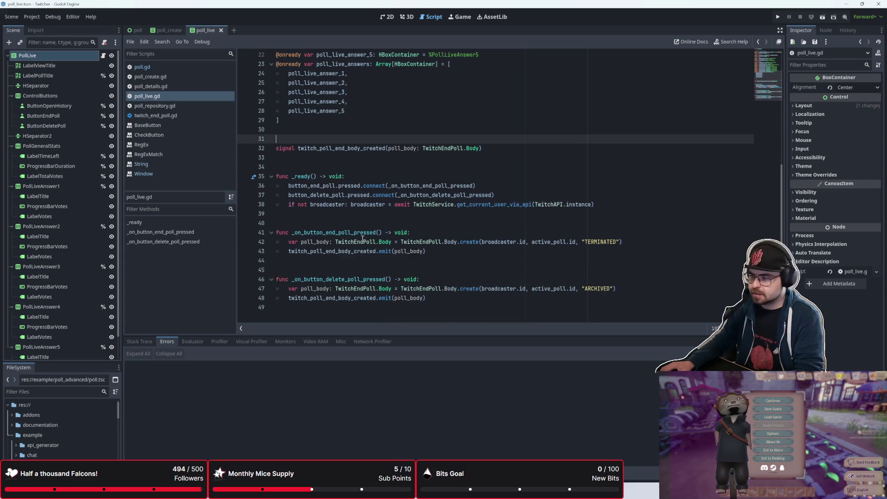
scroll(361, 238, up, 7)
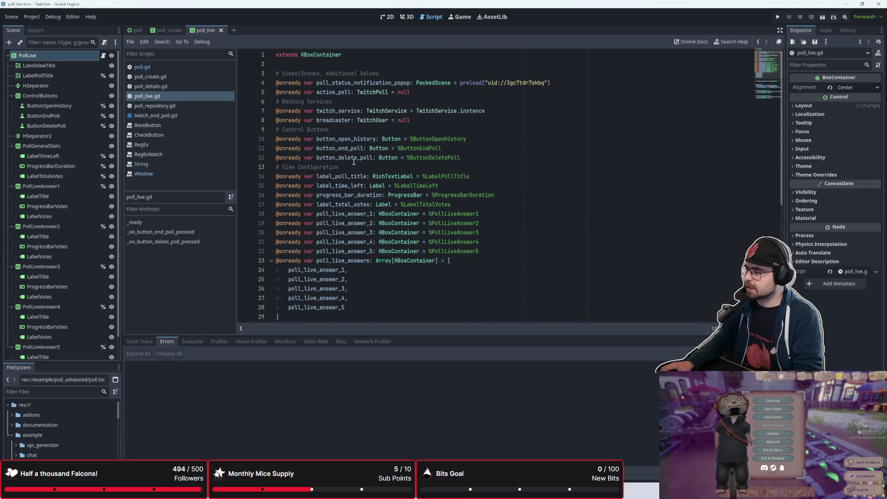
scroll(382, 247, down, 7)
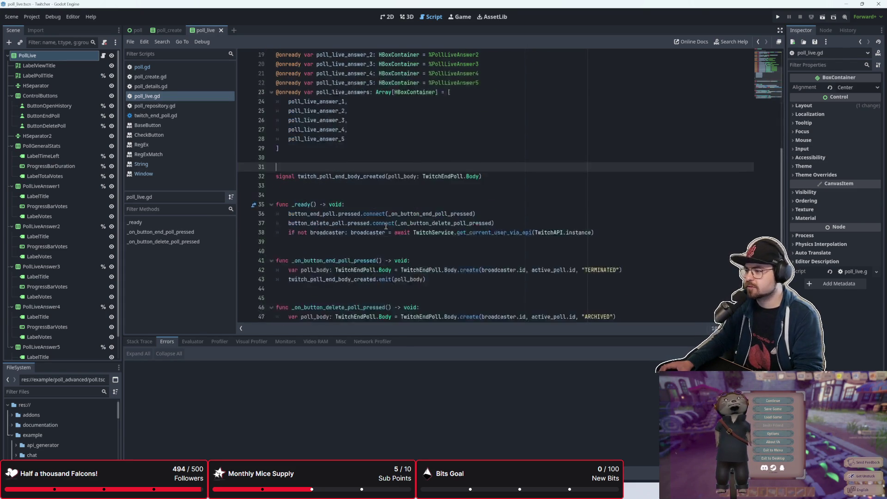
scroll(386, 223, up, 7)
scroll(386, 214, down, 7)
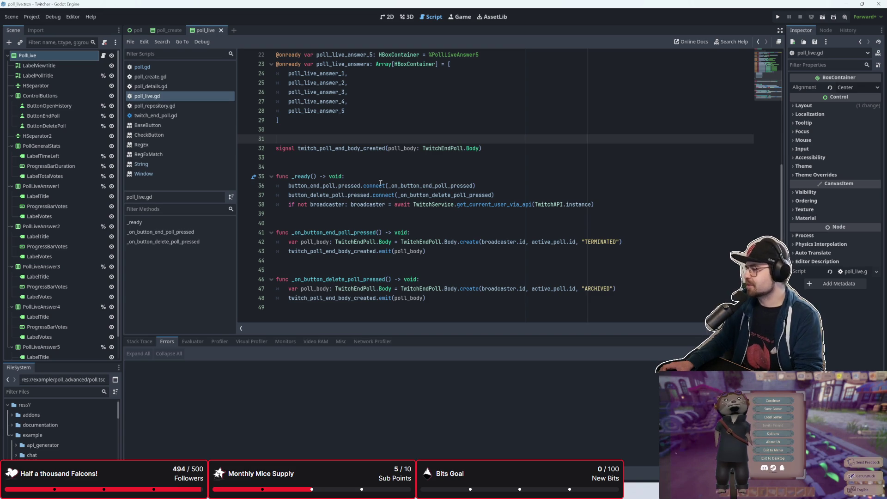
mouse_move(382, 182)
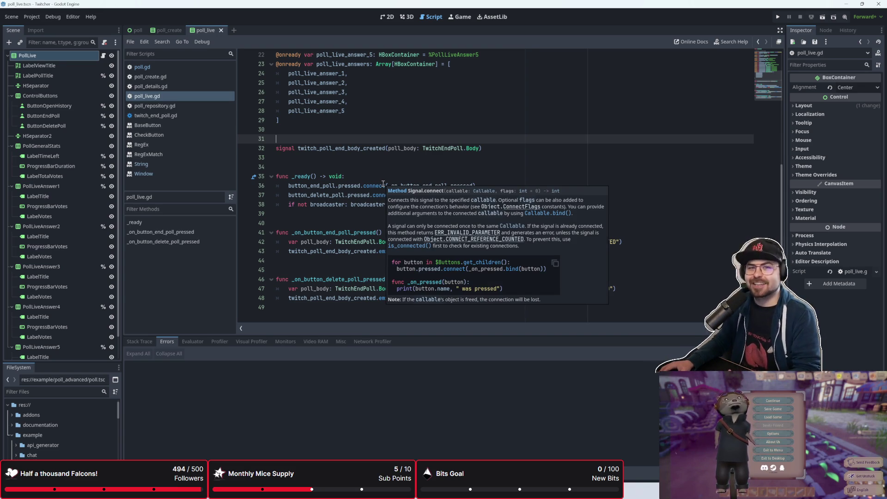
click(383, 167)
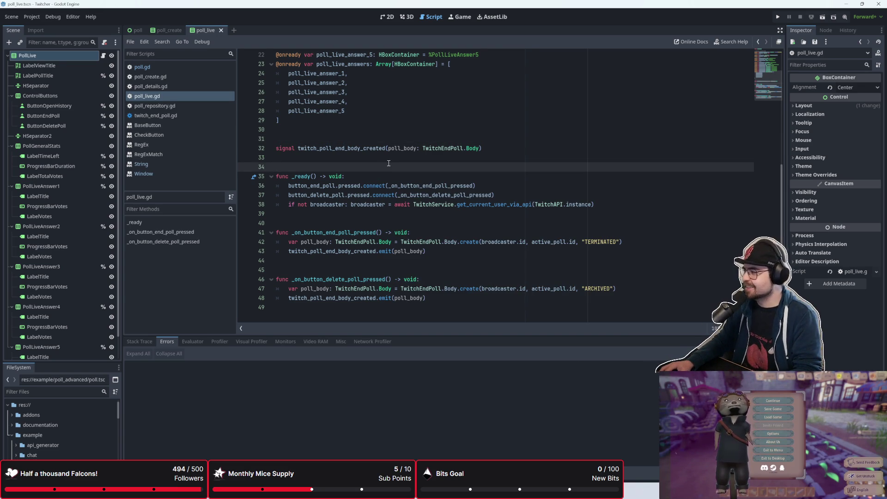
scroll(387, 160, up, 5)
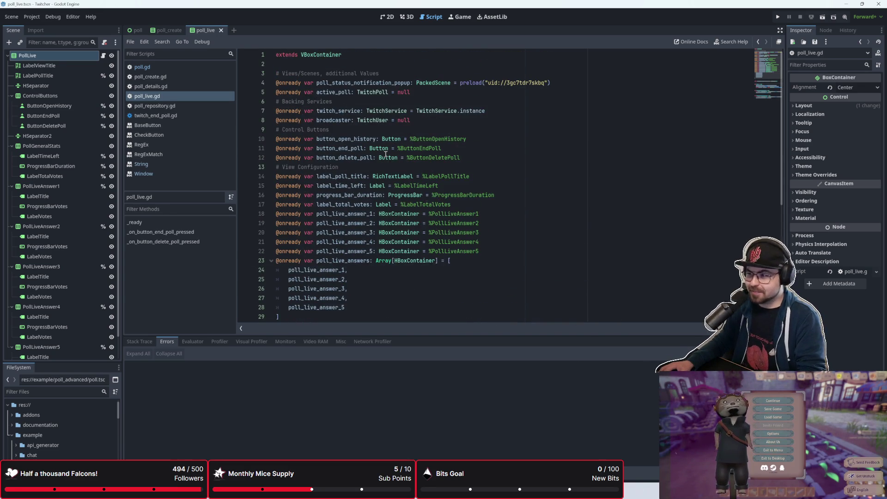
scroll(386, 154, down, 5)
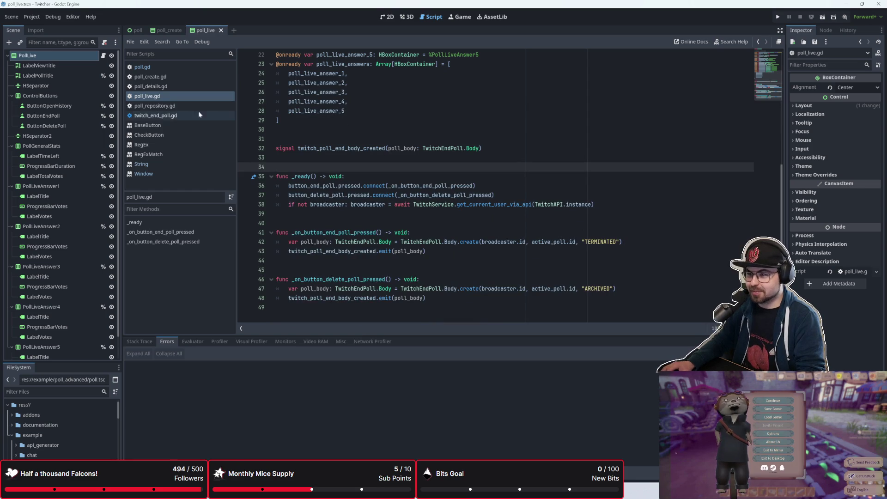
click(186, 87)
click(197, 76)
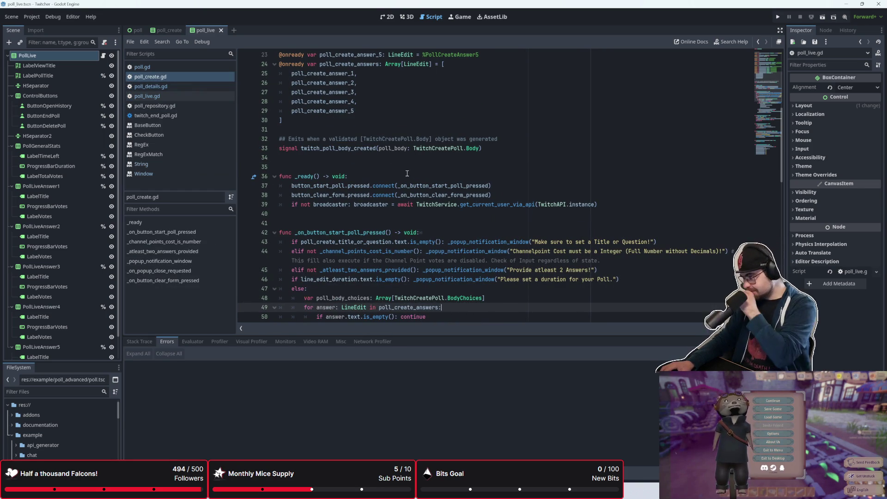
scroll(400, 174, down, 17)
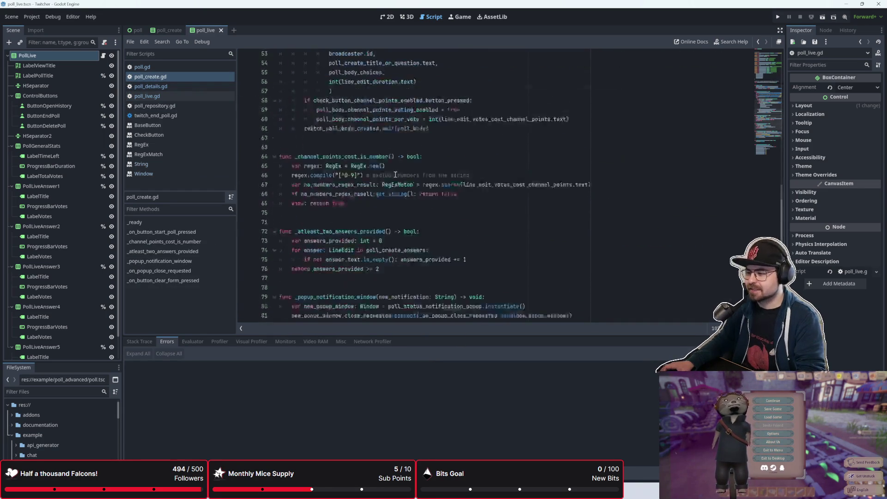
click(385, 288)
key(Up)
key(Up)
key(Up)
key(Up)
key(Up)
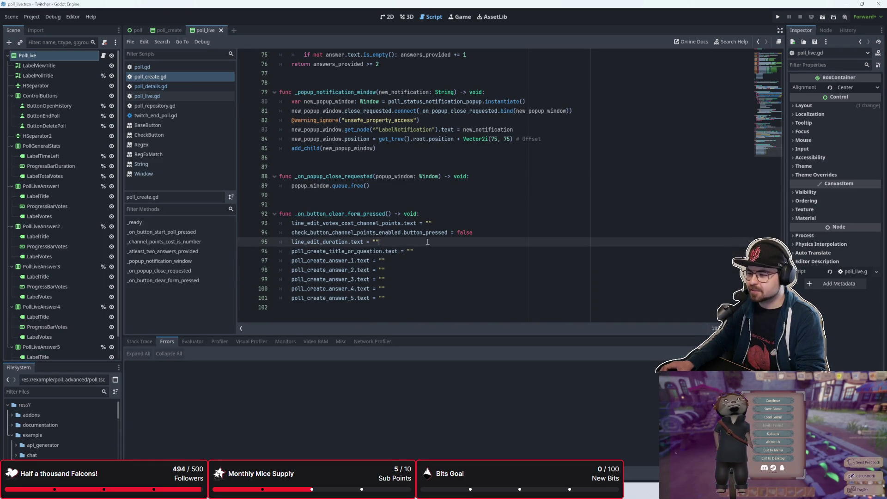
scroll(428, 242, up, 6)
click(425, 242)
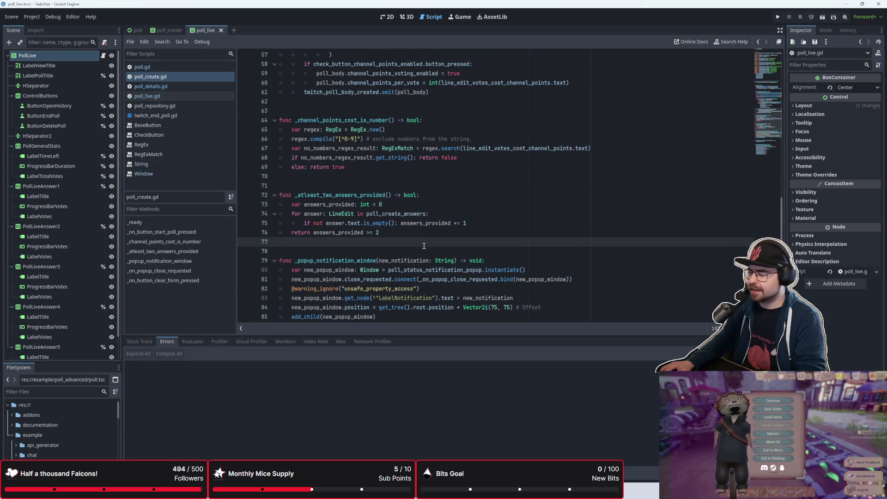
scroll(424, 246, up, 6)
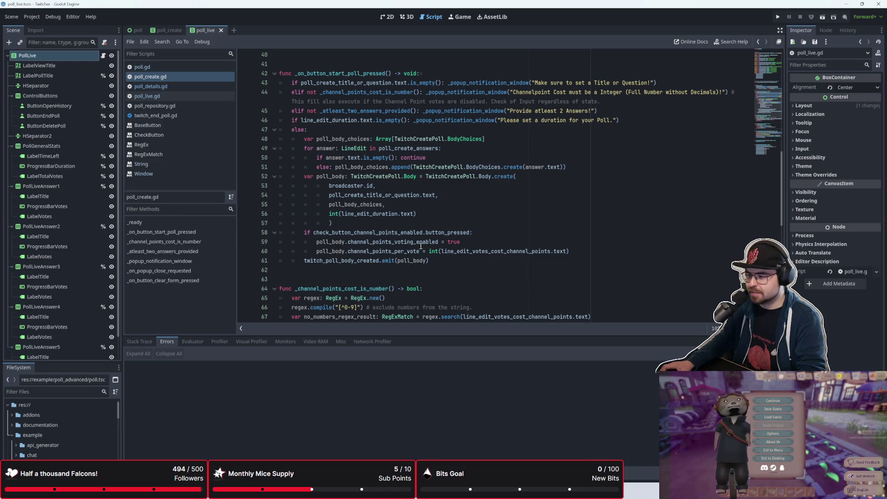
scroll(423, 246, down, 5)
scroll(420, 246, up, 18)
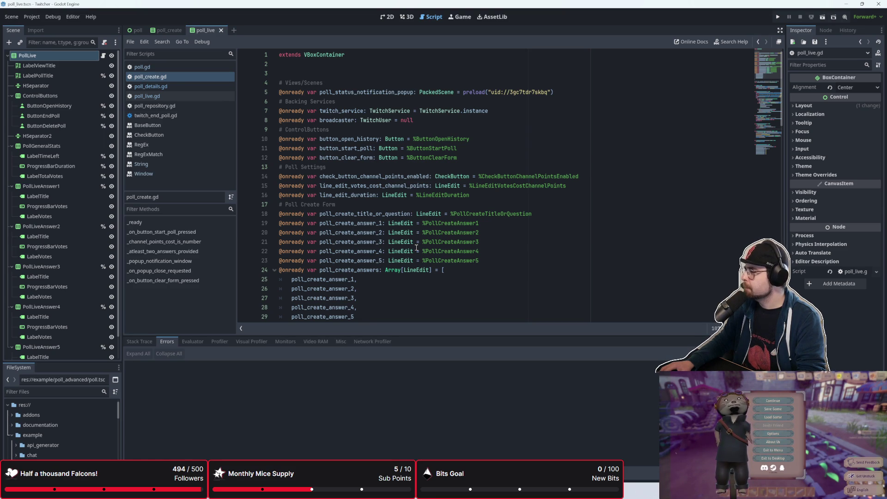
scroll(417, 248, down, 3)
scroll(416, 204, up, 3)
click(400, 202)
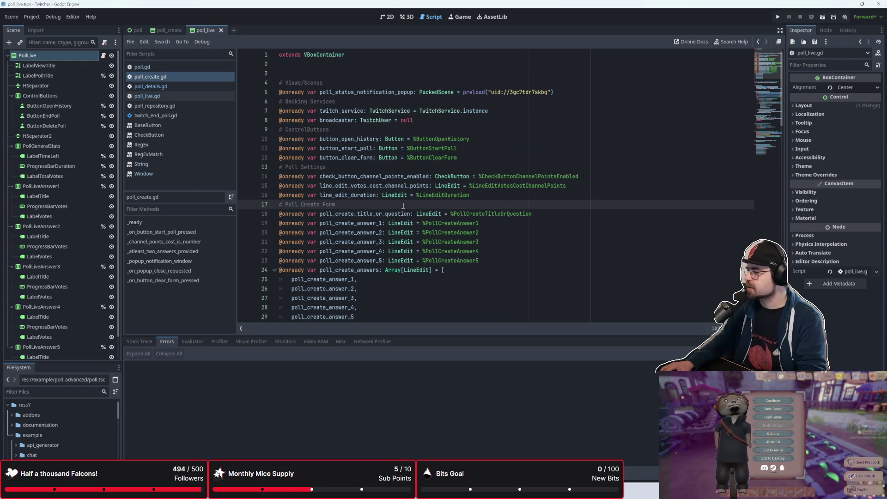
scroll(403, 205, down, 3)
scroll(403, 205, up, 3)
click(199, 68)
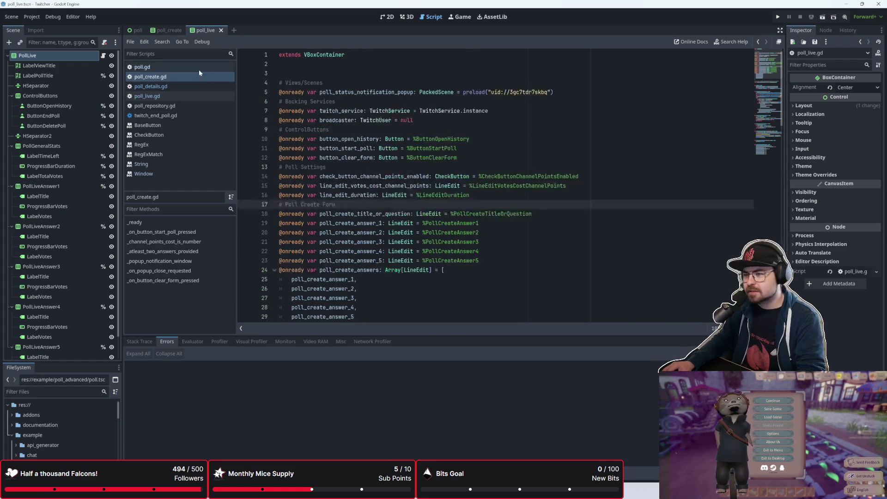
click(197, 88)
Step: Switch to poll_details.gd and place the caret in its _ready function
click(196, 92)
click(197, 89)
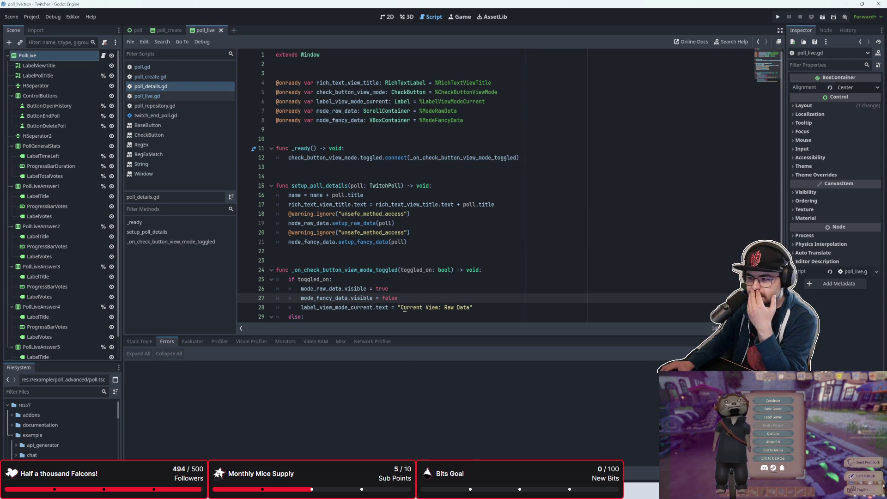
key(alt+Tab)
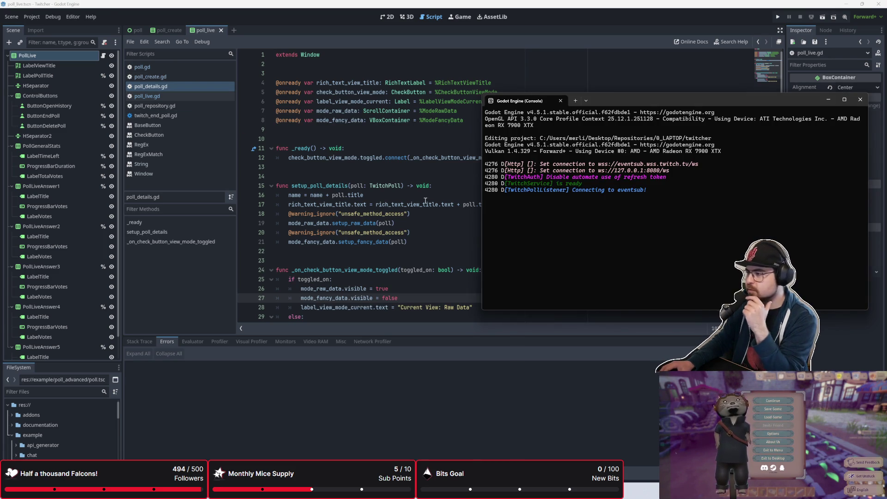
click(430, 203)
click(424, 158)
Step: Open Project Settings and filter the settings list for 'icon'
click(33, 18)
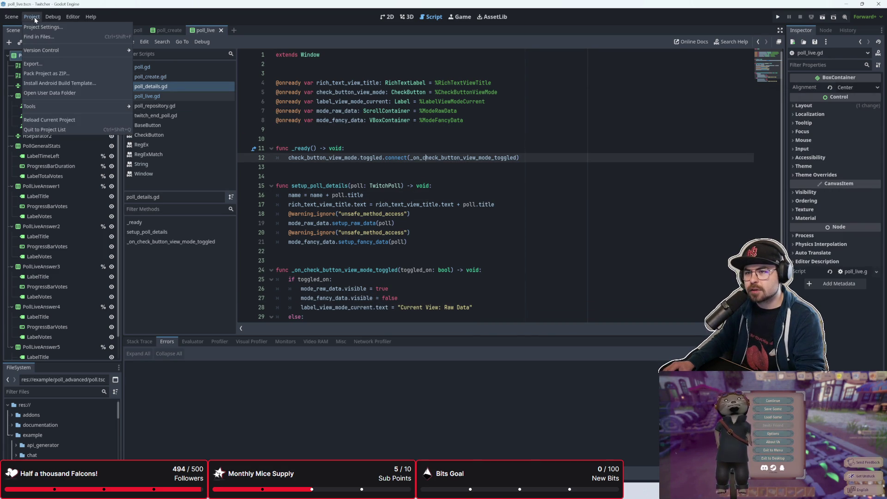
click(37, 29)
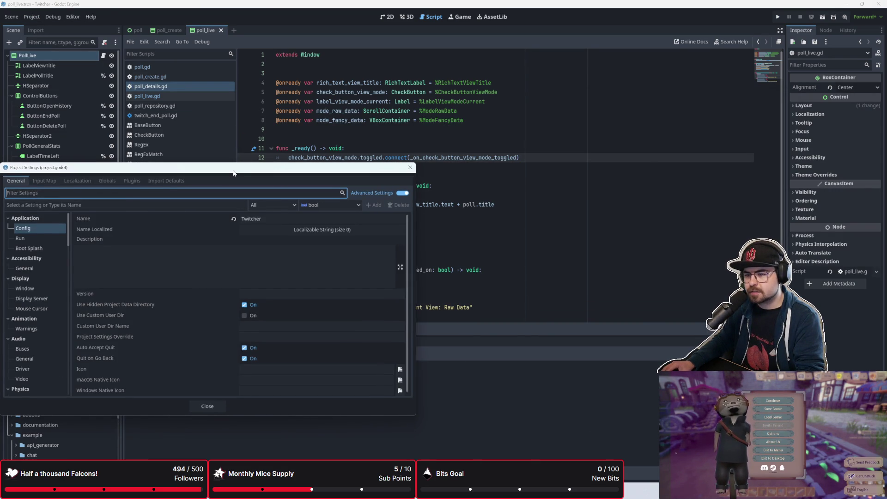
text(icon)
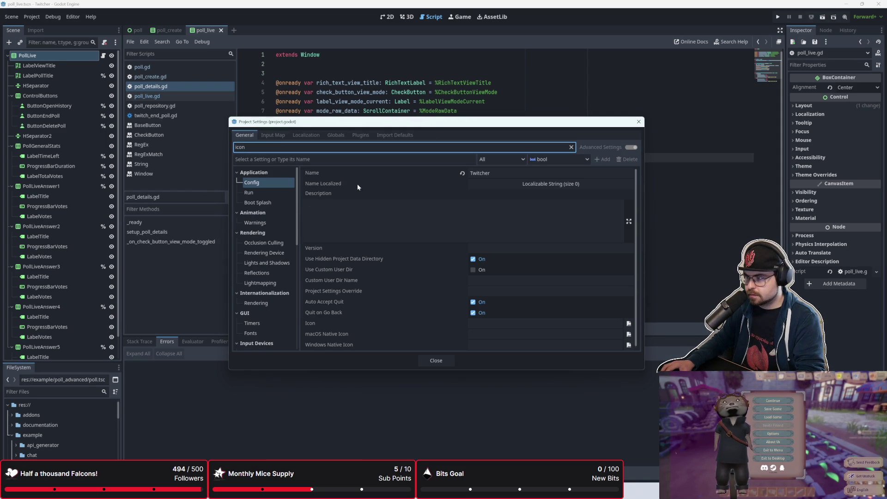
scroll(362, 284, down, 1)
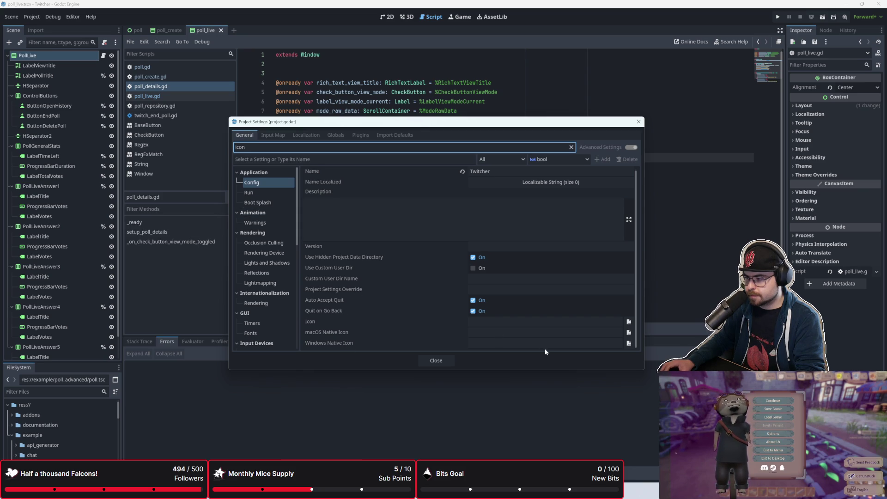
Step: Browse Run, Boot Splash, Warnings and rendering categories, then close Project Settings unchanged
click(281, 191)
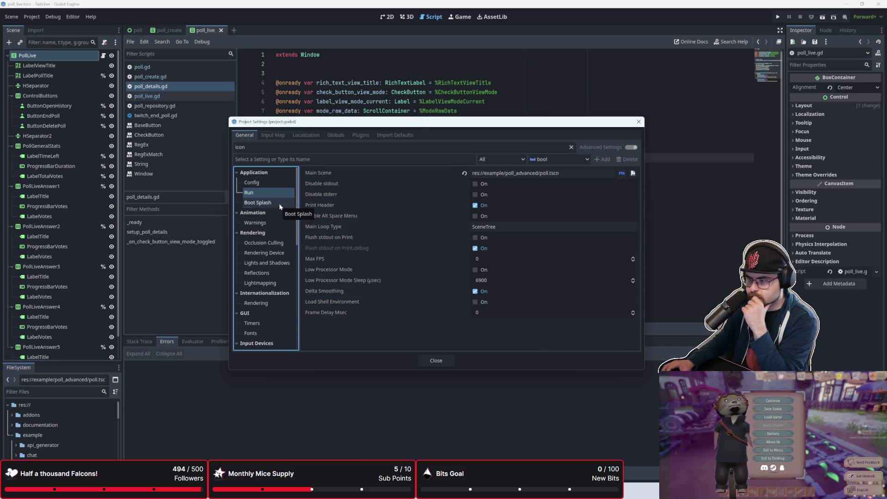
click(280, 206)
click(276, 224)
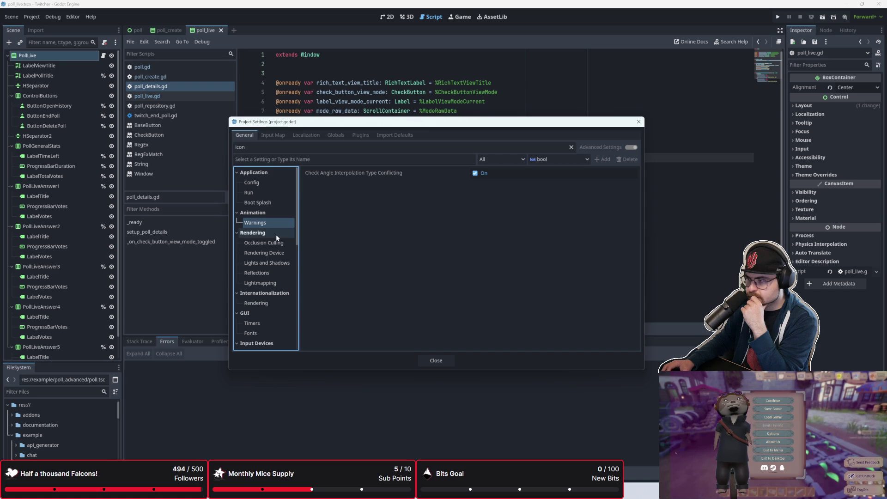
click(278, 244)
click(279, 254)
click(280, 263)
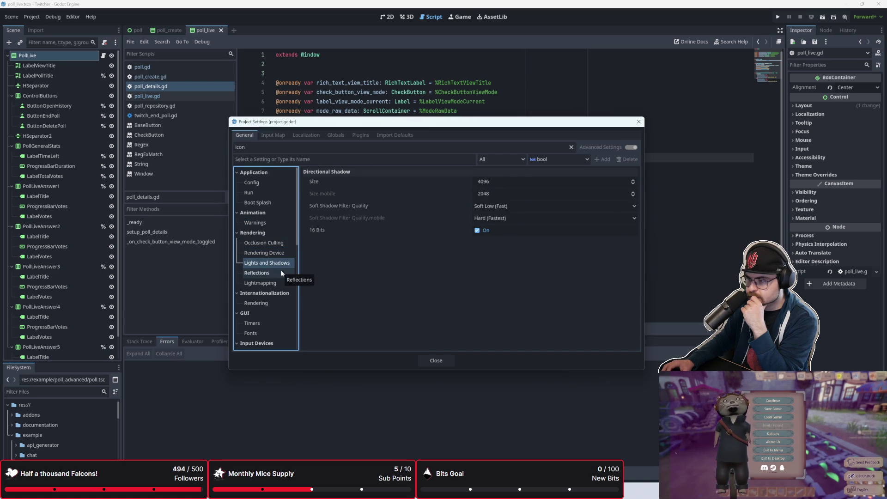
click(282, 272)
click(283, 284)
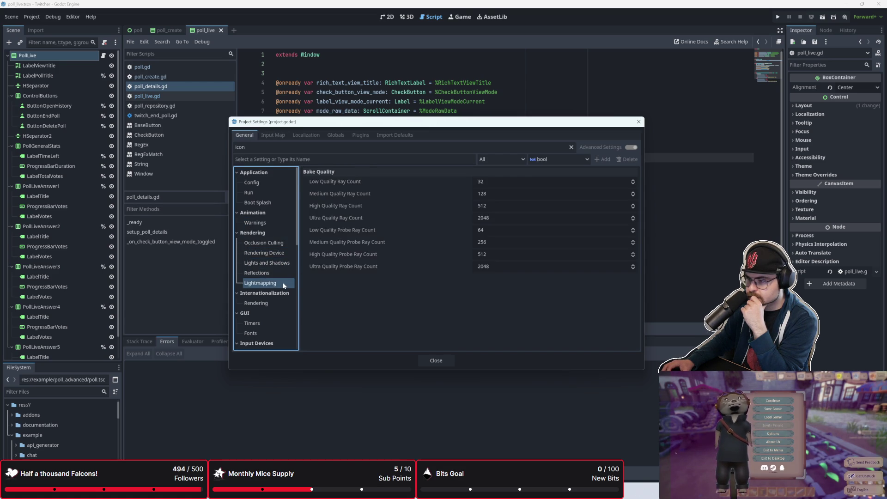
click(432, 360)
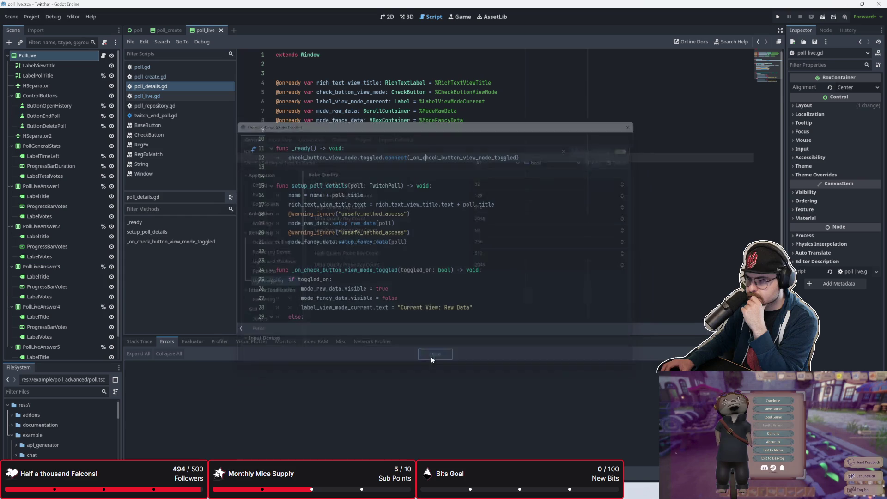
click(400, 179)
key(Up)
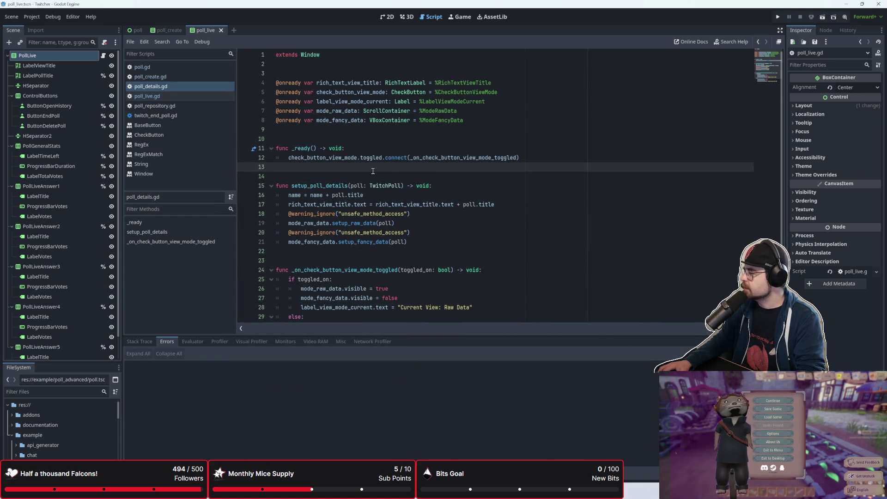
click(332, 194)
click(335, 223)
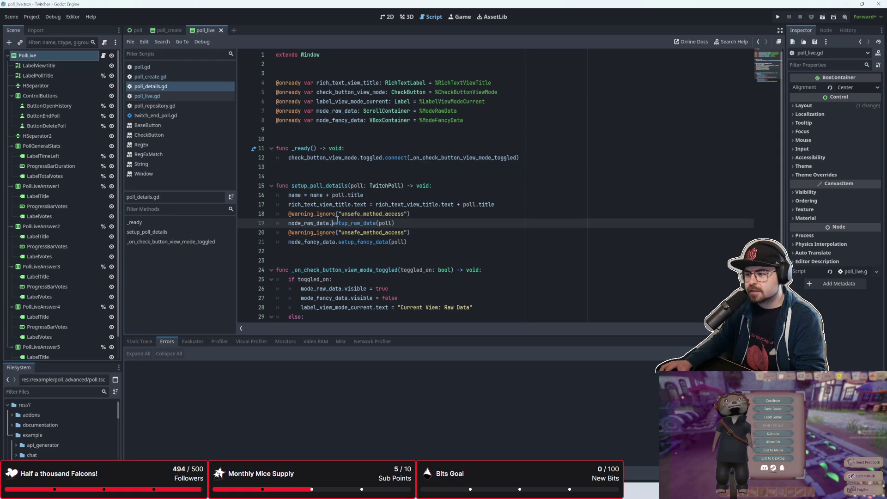
scroll(335, 224, down, 2)
click(338, 214)
click(362, 263)
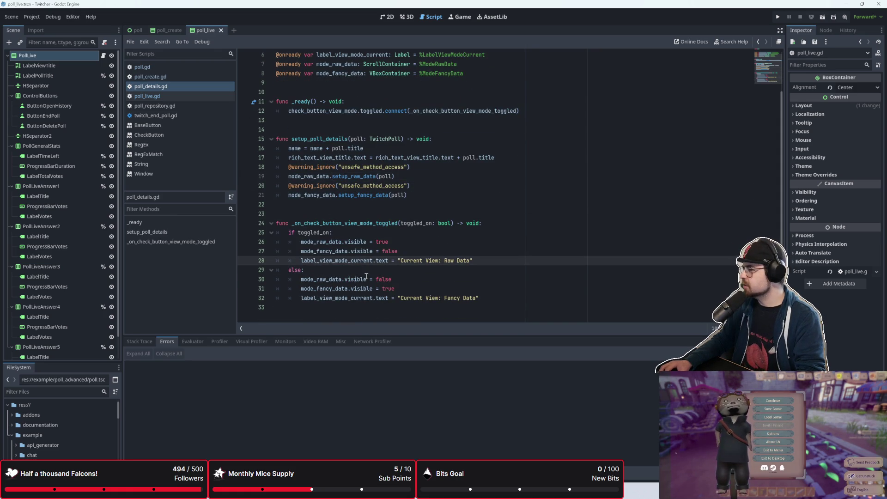
click(366, 277)
click(360, 292)
click(529, 306)
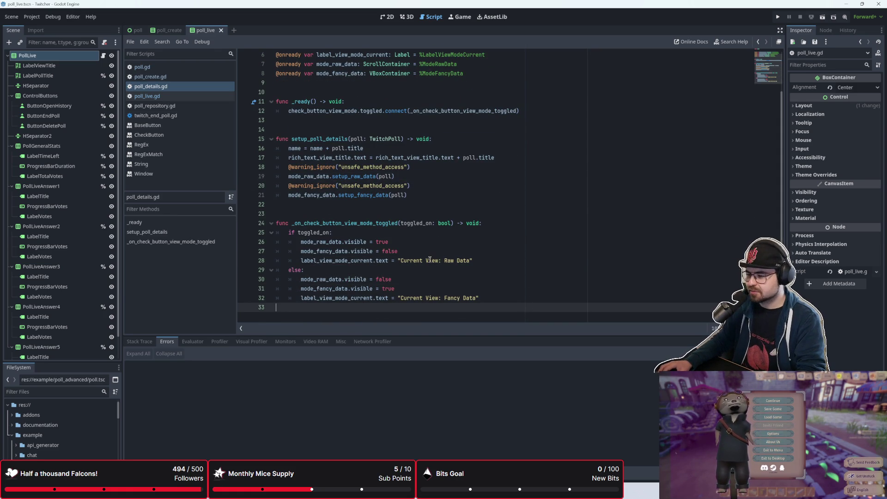
scroll(430, 260, up, 2)
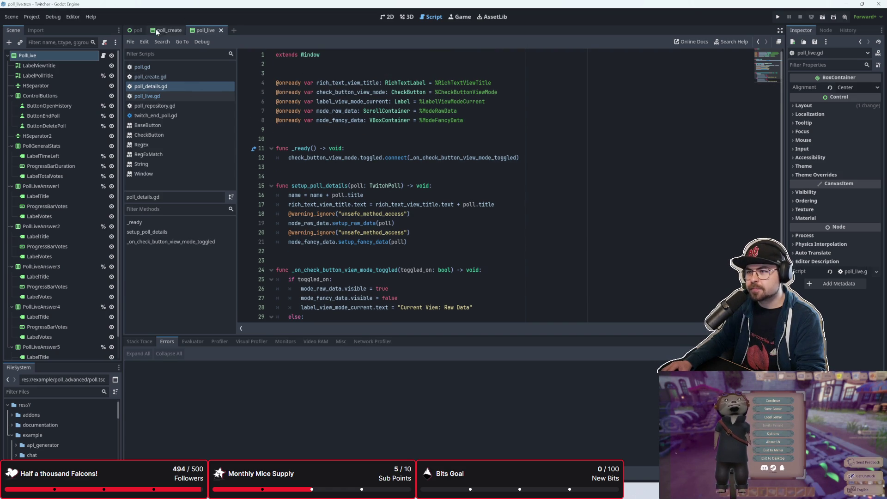
Step: Run the game and submit a poll titled 'fell free to vote' with answers a and b
click(775, 18)
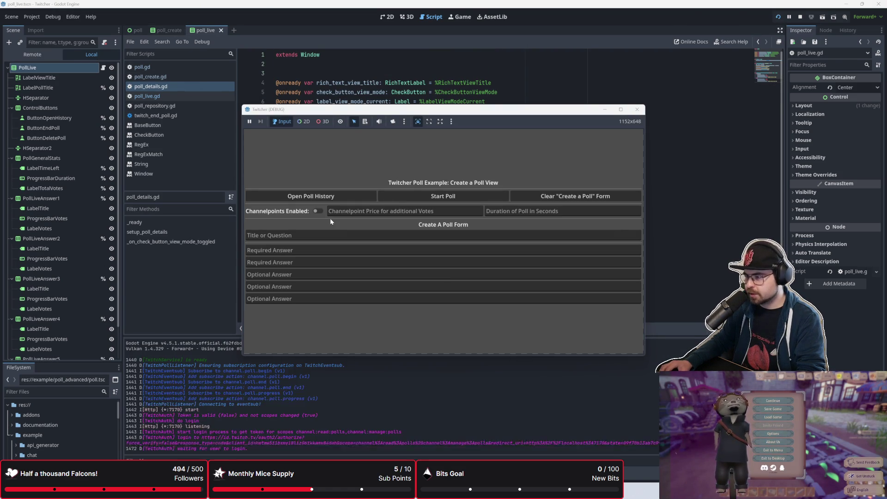
click(314, 235)
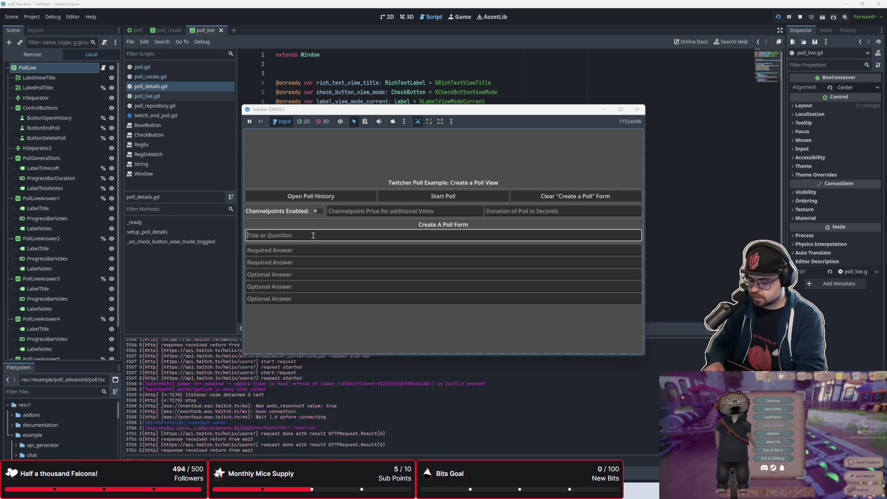
text(fell free to vote)
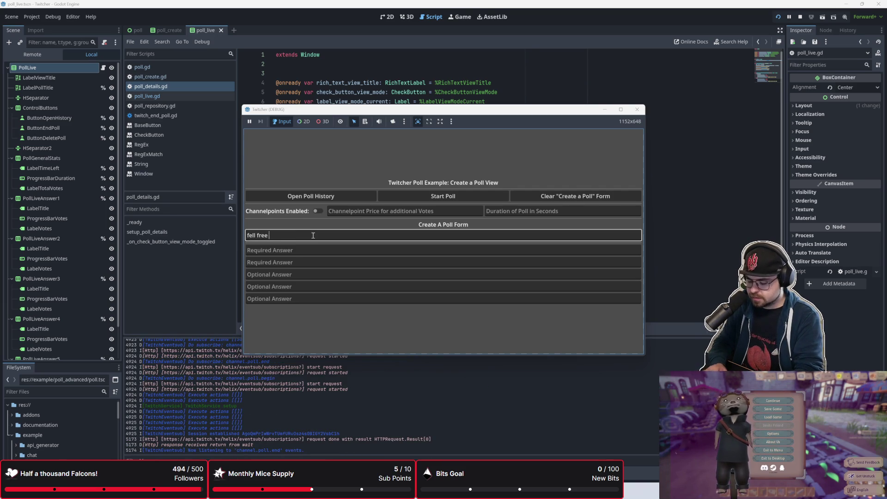
click(307, 250)
click(309, 235)
click(304, 251)
text(a)
key(Tab)
text(a)
key(BackSpace)
text(b)
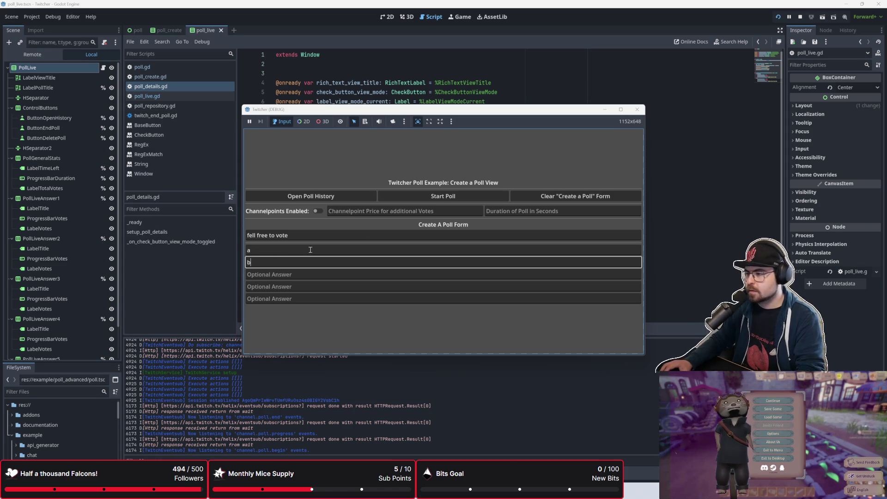
click(464, 198)
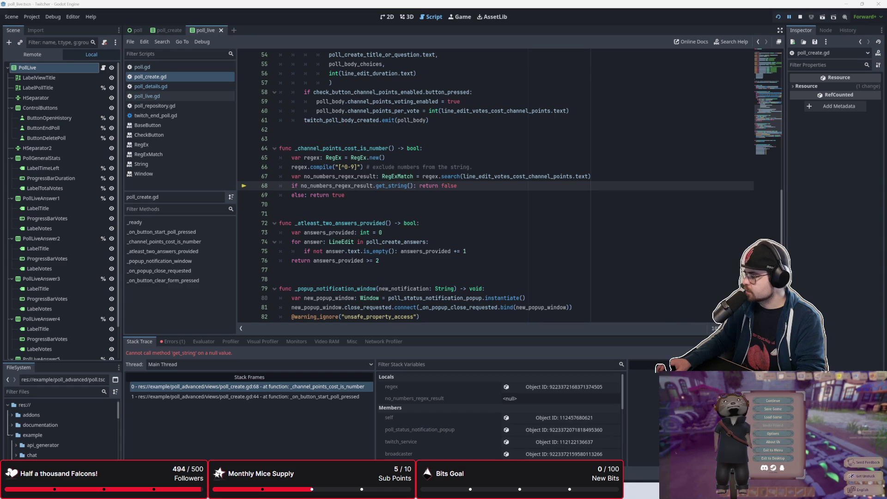
Step: Read the RegEx.search documentation tooltip around lines 68–69, then dismiss it
click(363, 198)
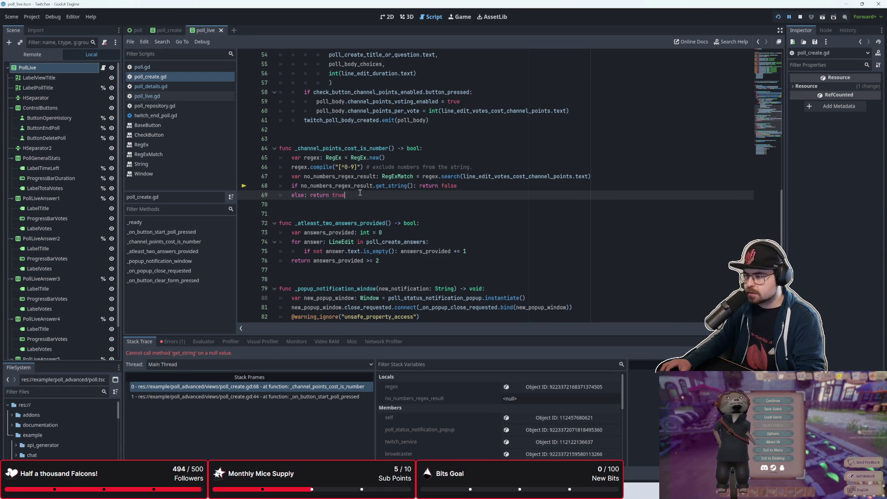
mouse_move(359, 186)
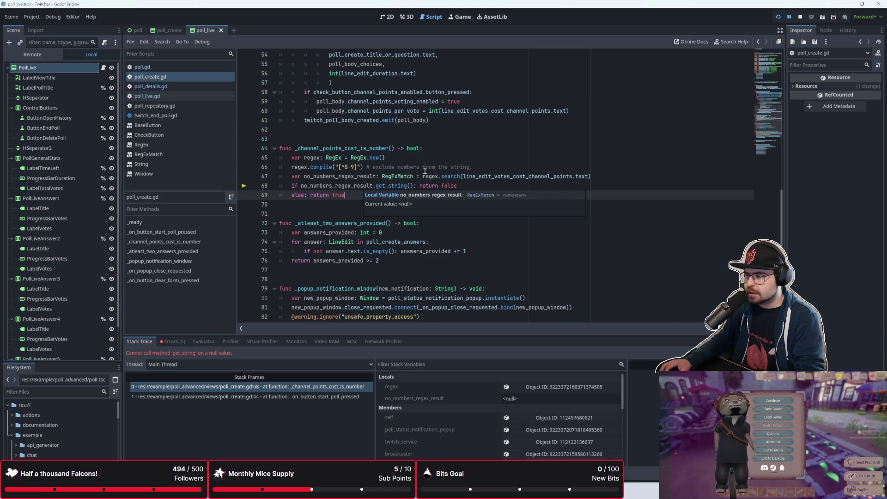
mouse_move(458, 178)
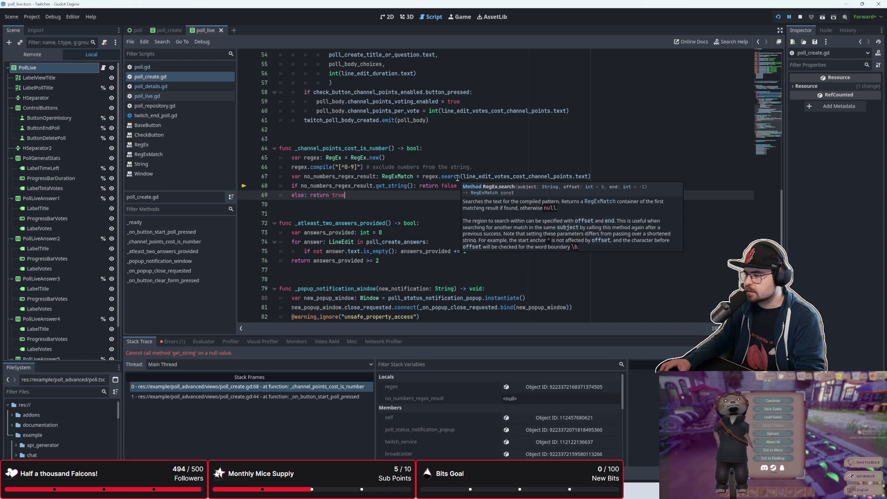
click(384, 189)
click(381, 198)
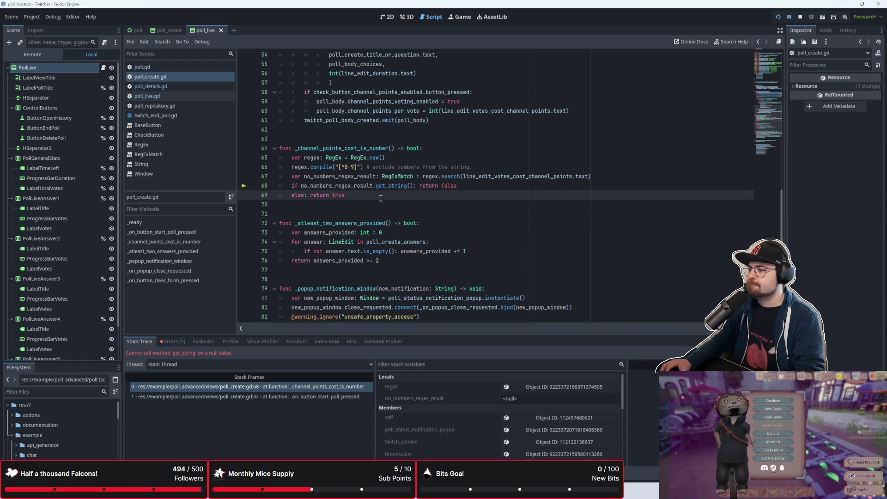
Step: Delete the get_string call on line 68 and re-enter no_numbers_regex_result with a pasted expression
click(373, 187)
mouse_move(359, 185)
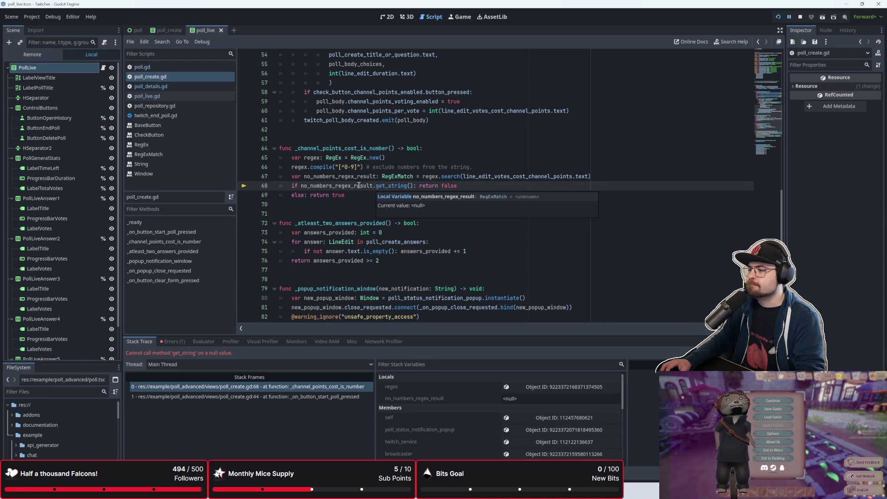
mouse_move(373, 185)
mouse_down()
mouse_move(421, 185)
mouse_move(413, 185)
mouse_up()
key(ctrl+c)
key(BackSpace)
text(no_)
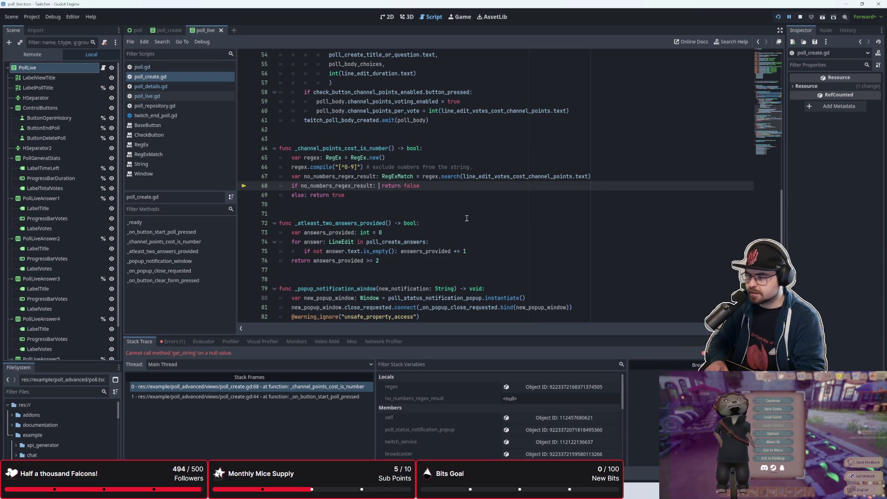
key(Return)
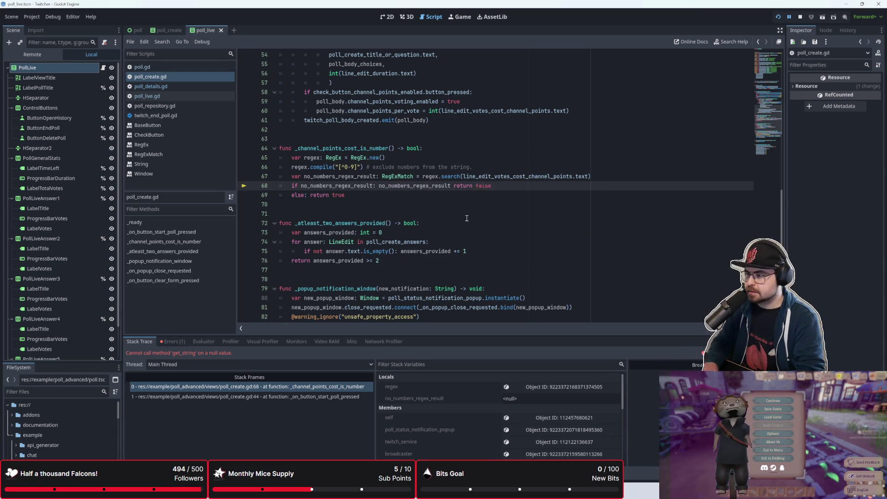
key(ctrl+v)
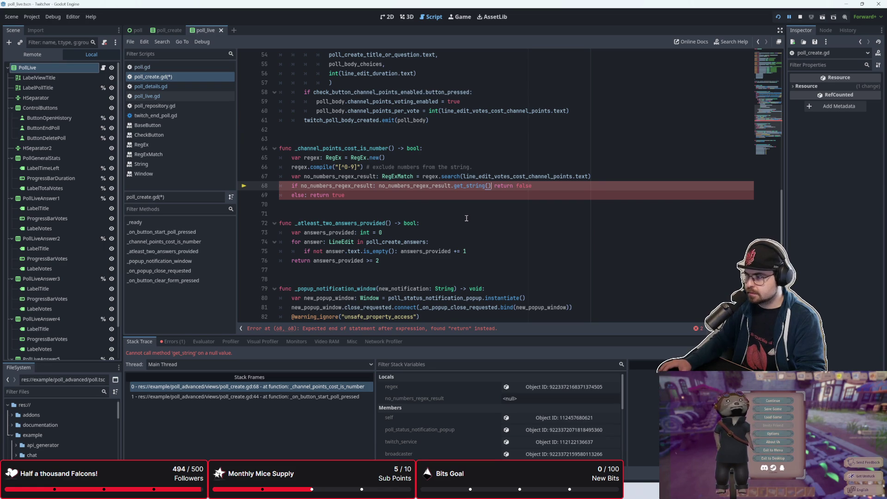
Step: Remove the extra expression so line 68 reads 'if no_numbers_regex_result: return false', and save
click(406, 199)
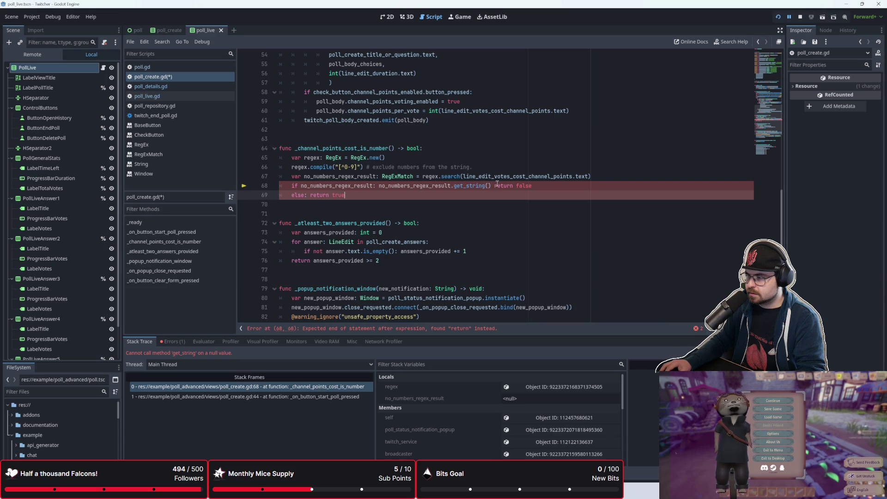
drag(491, 185, 379, 189)
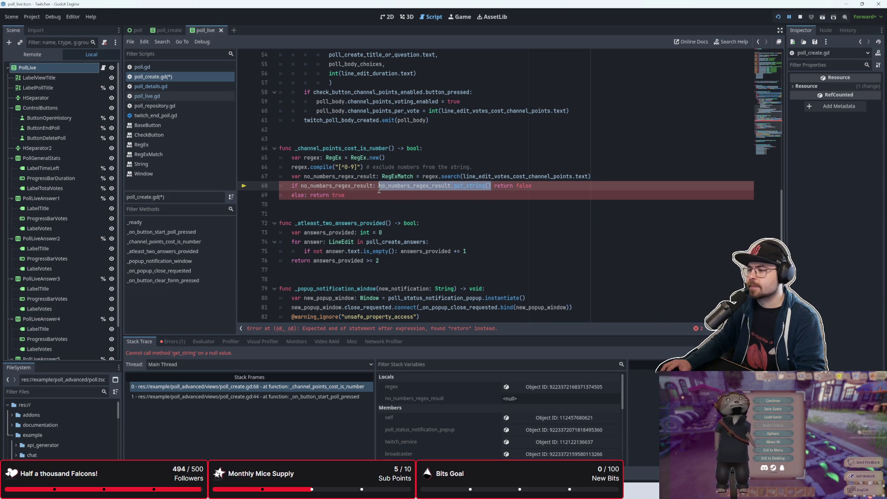
key(BackSpace)
key(BackSpace)
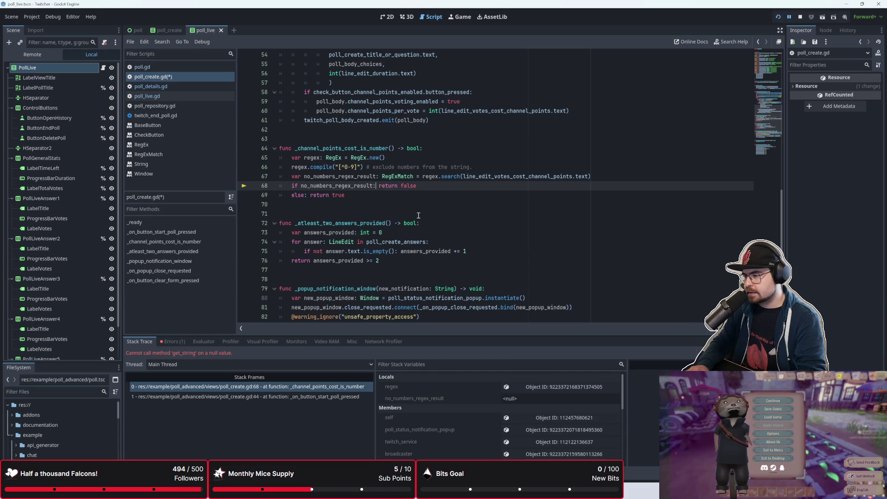
key(ctrl+s)
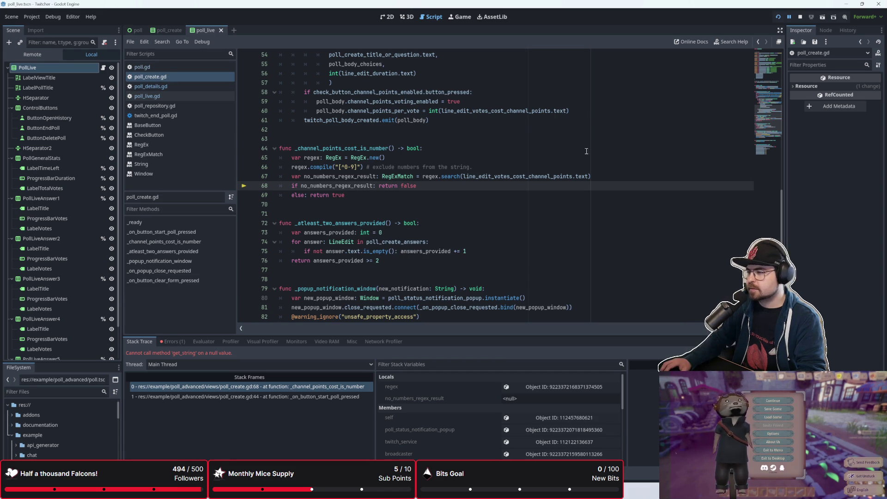
Step: Run the project and try a 'feel free to vote' poll, dismissing the missing-duration notice
click(778, 17)
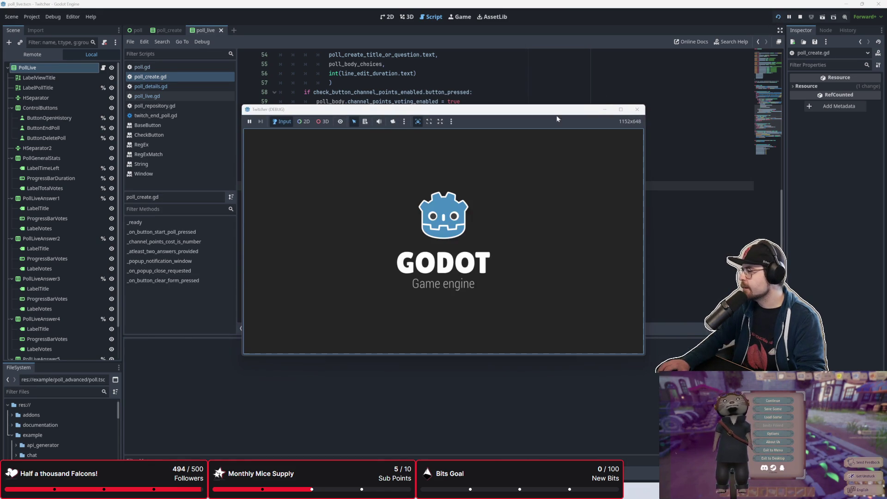
click(276, 236)
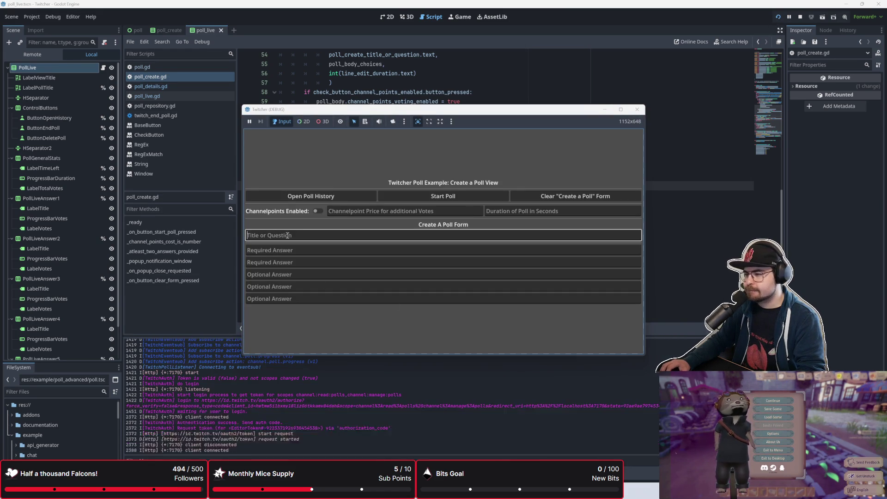
text(feel free to vote)
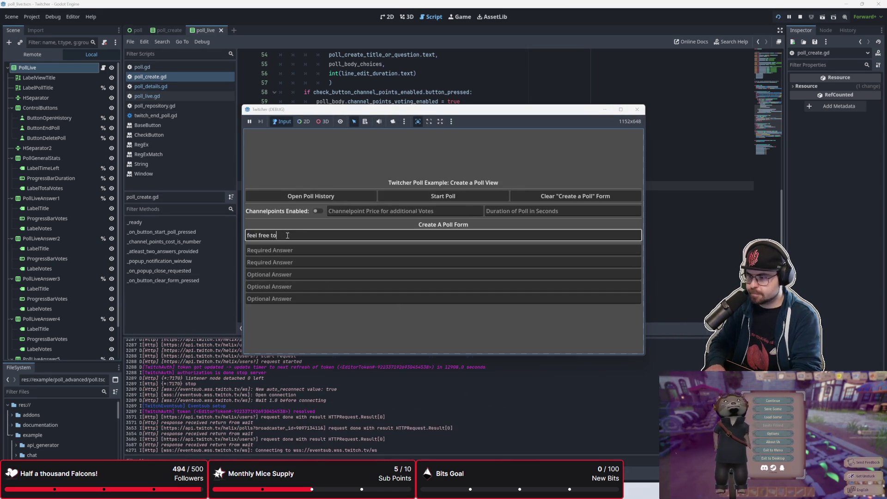
key(Tab)
text(bv)
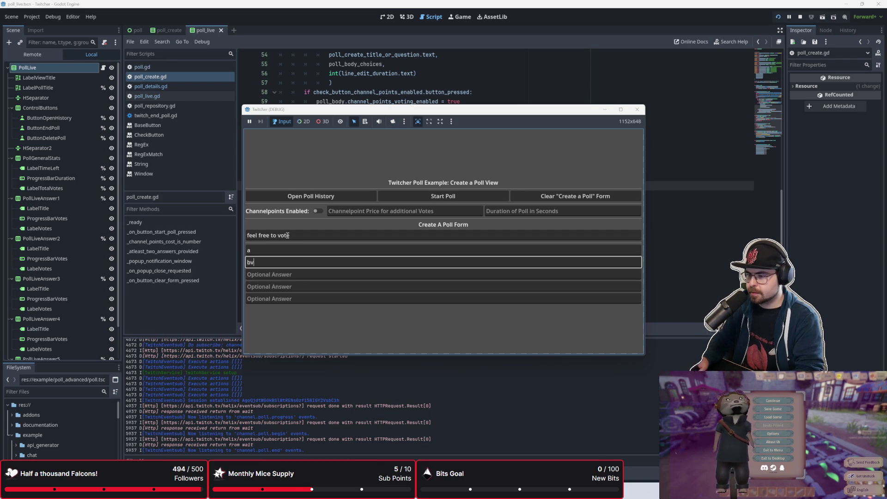
click(452, 197)
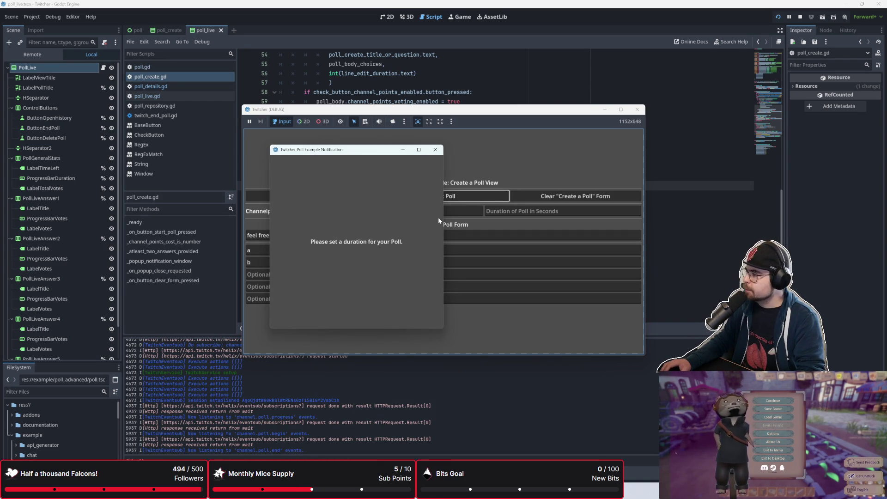
click(435, 150)
Step: Set the poll duration to 60 seconds, start the poll, then end it
click(512, 211)
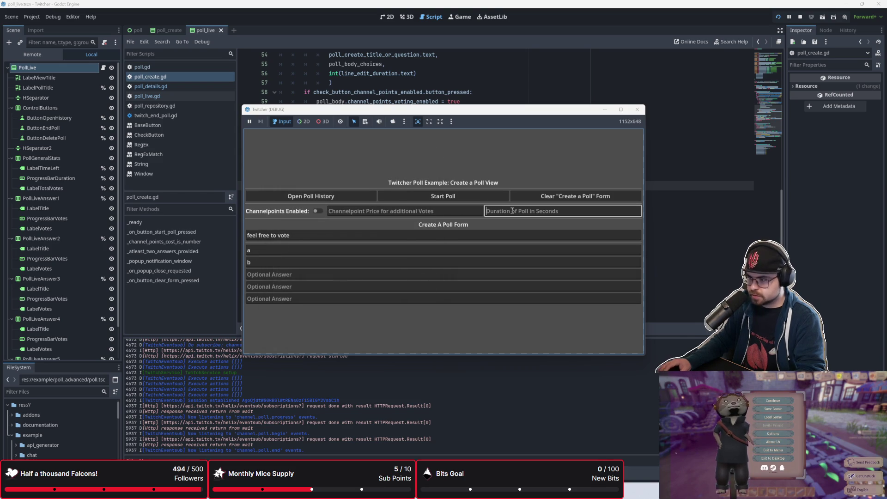
text(60)
click(464, 200)
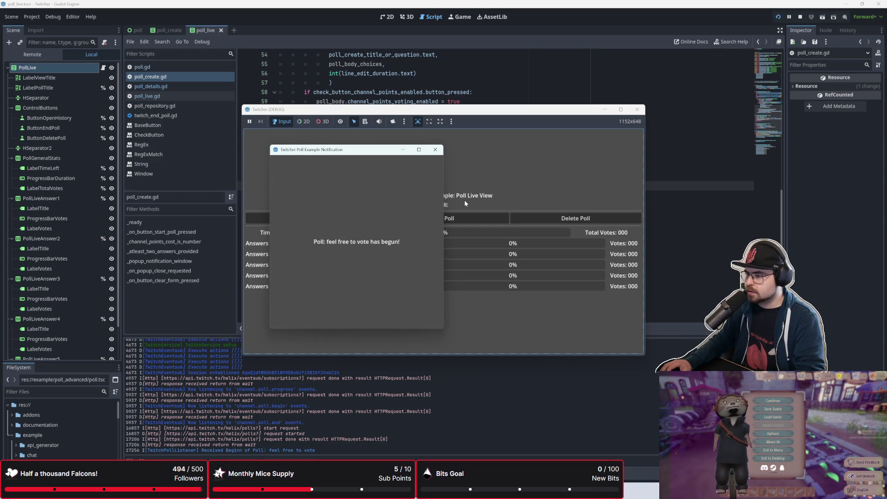
click(437, 150)
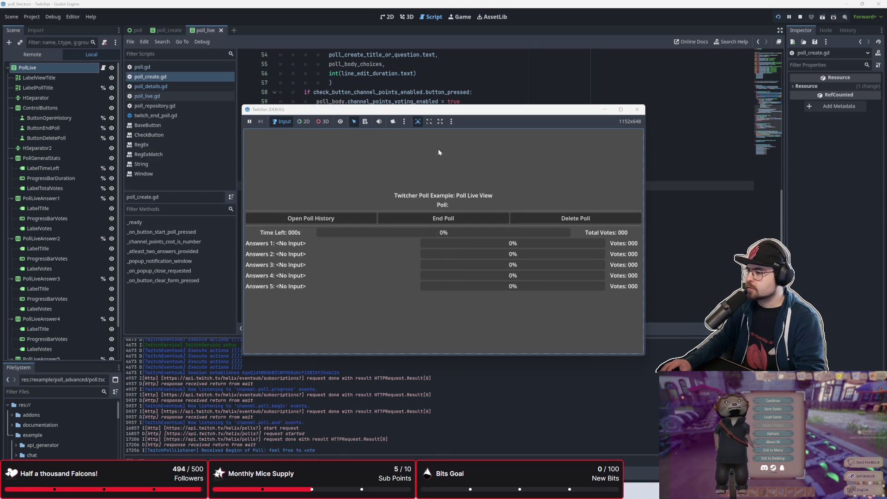
click(460, 215)
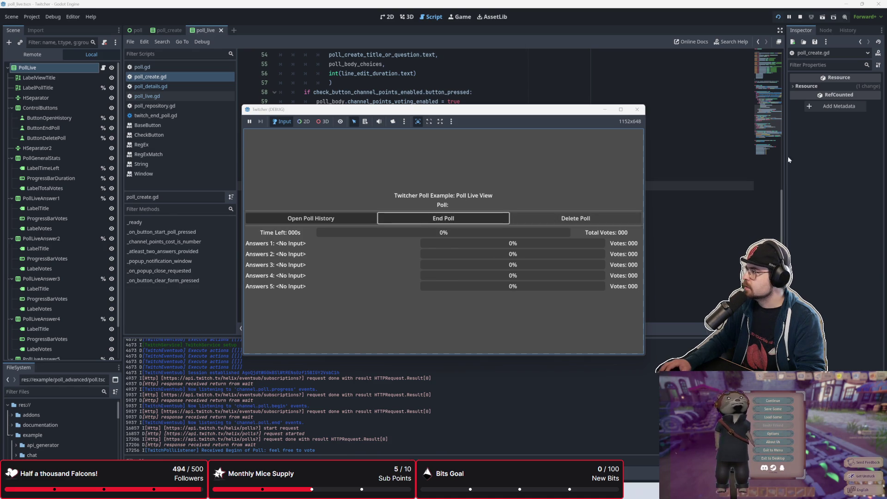
click(548, 218)
click(346, 217)
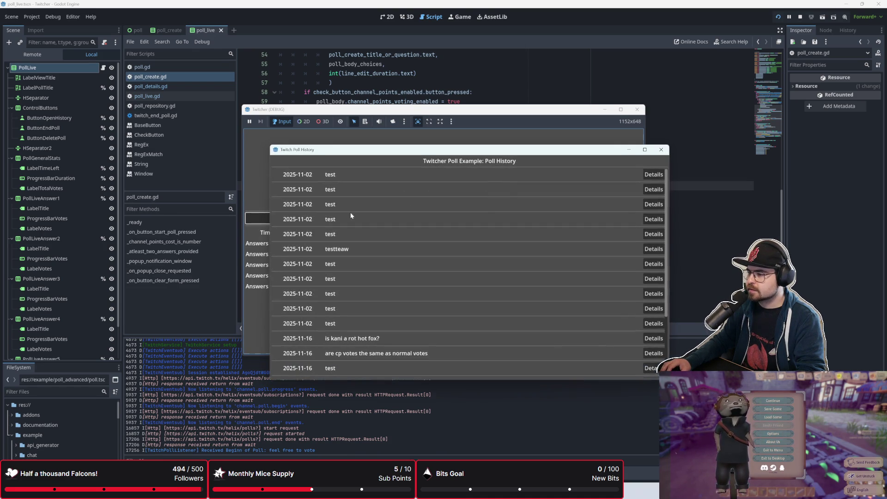
click(655, 175)
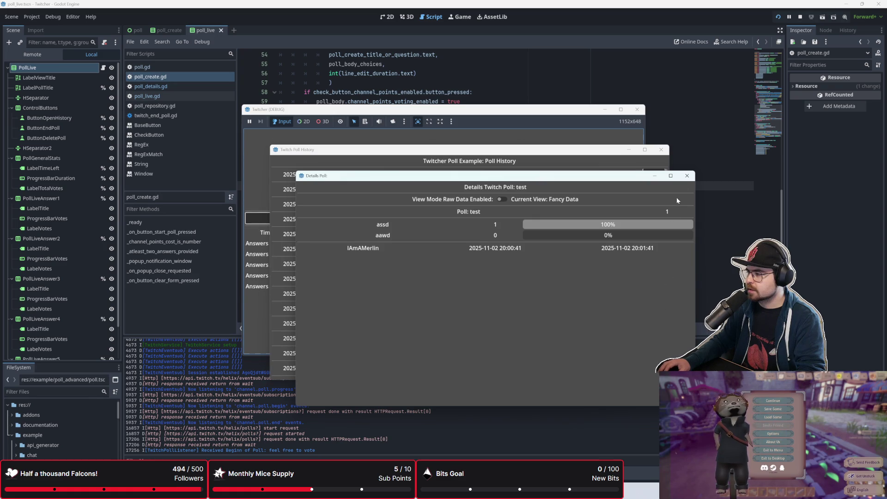
click(687, 175)
click(661, 149)
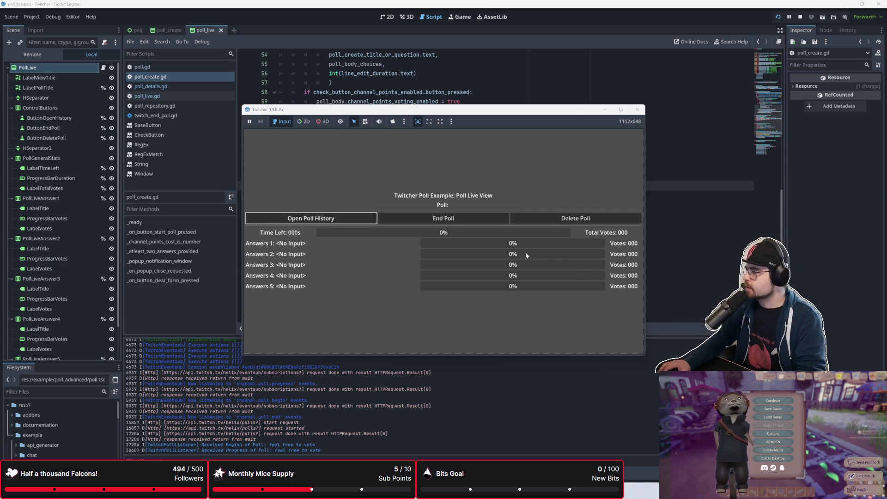
Step: Reposition the Twitcher game window while waiting for the poll to complete
drag(573, 108, 571, 81)
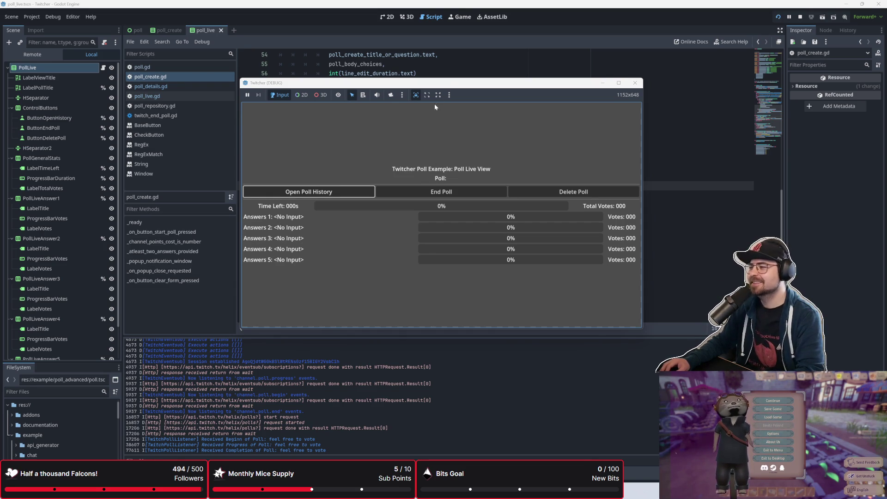
drag(450, 83, 440, 106)
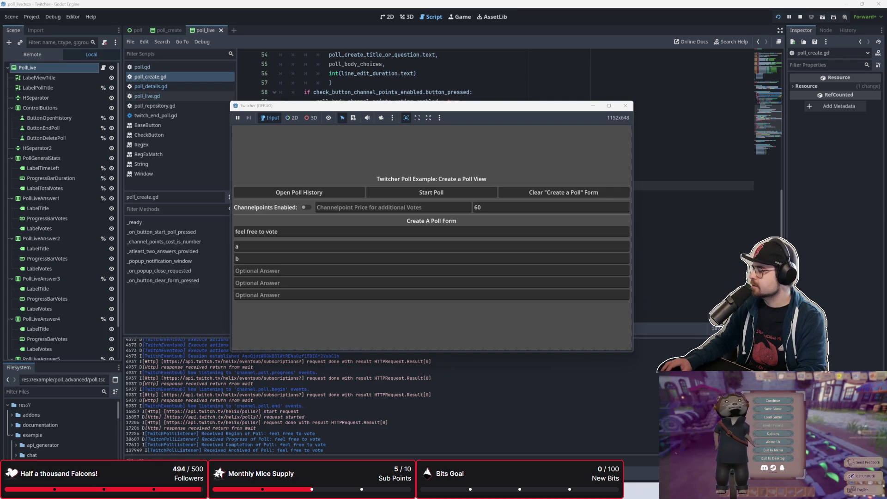
Step: Bring the browser forward and search the quote list for a viewer's username
key(alt+Tab)
key(ctrl+f)
text(Taco)
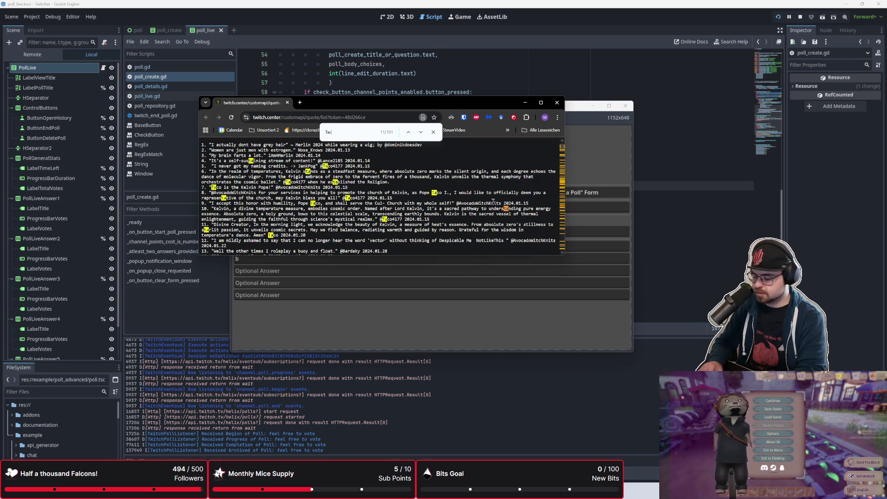
text(4177)
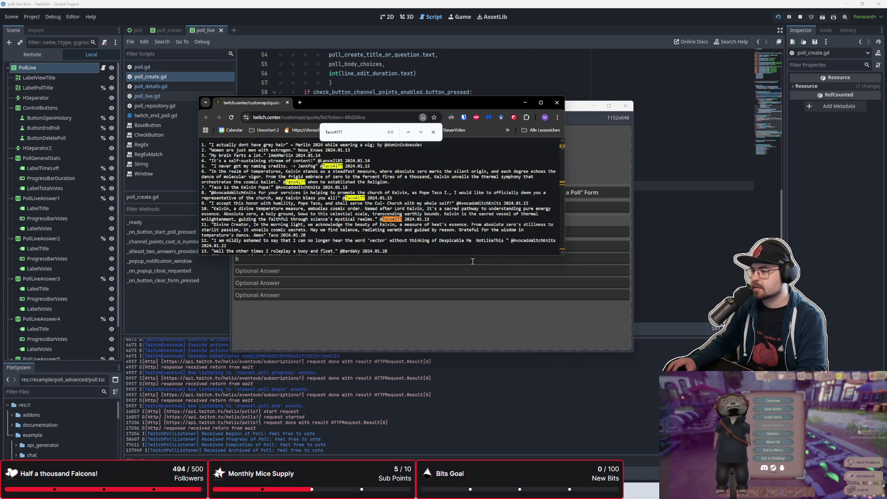
Step: Enlarge the browser, scroll through the matches, then clear the search and close the quote list
drag(475, 256, 475, 430)
scroll(476, 406, down, 10)
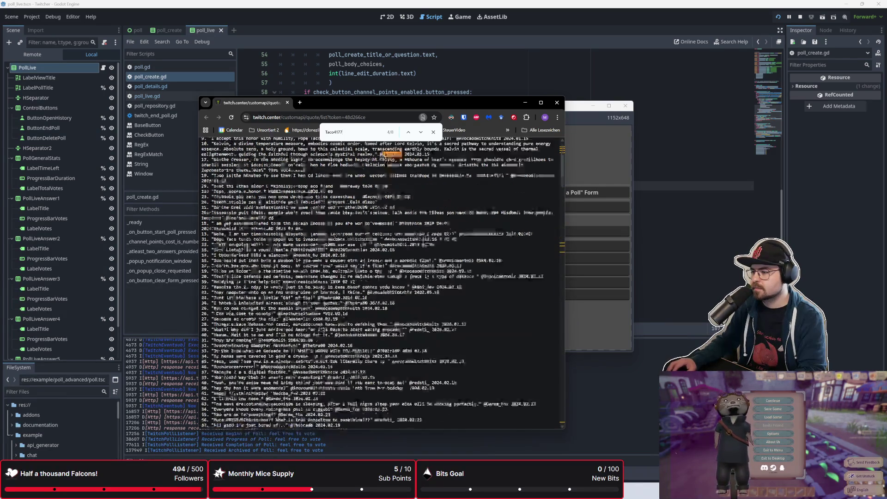
scroll(377, 284, down, 3)
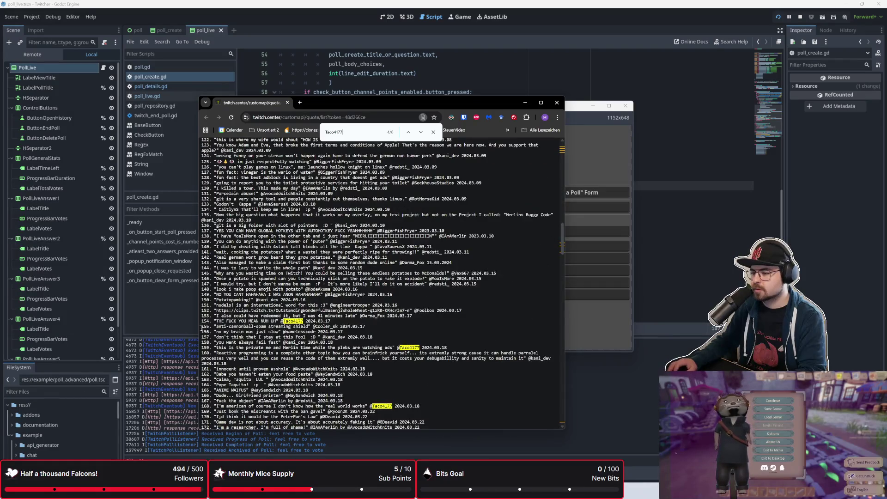
scroll(303, 346, down, 20)
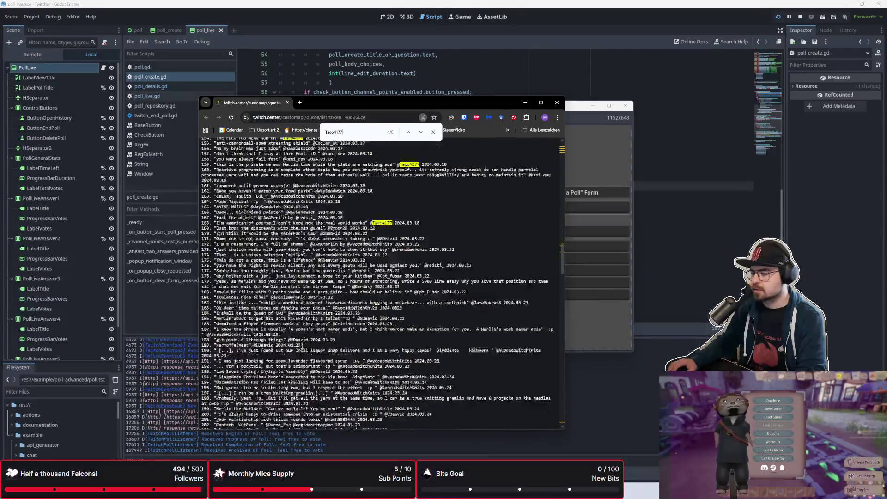
scroll(310, 351, down, 10)
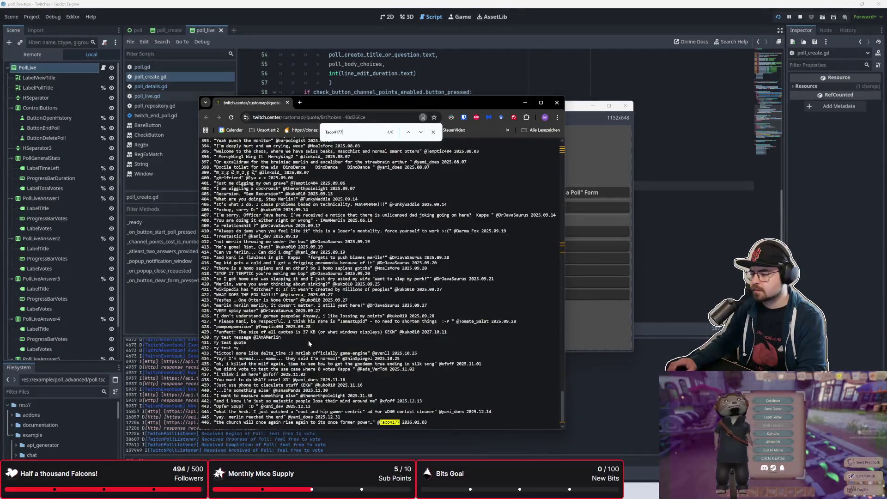
scroll(373, 396, up, 20)
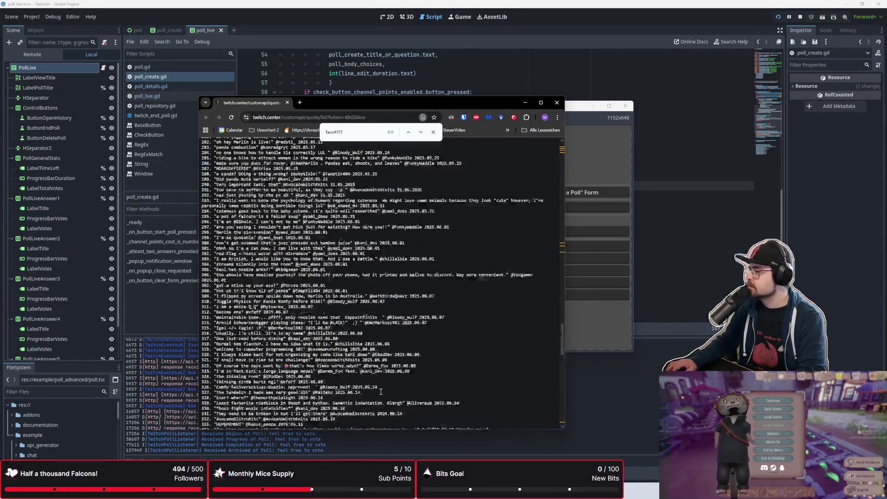
scroll(286, 312, up, 10)
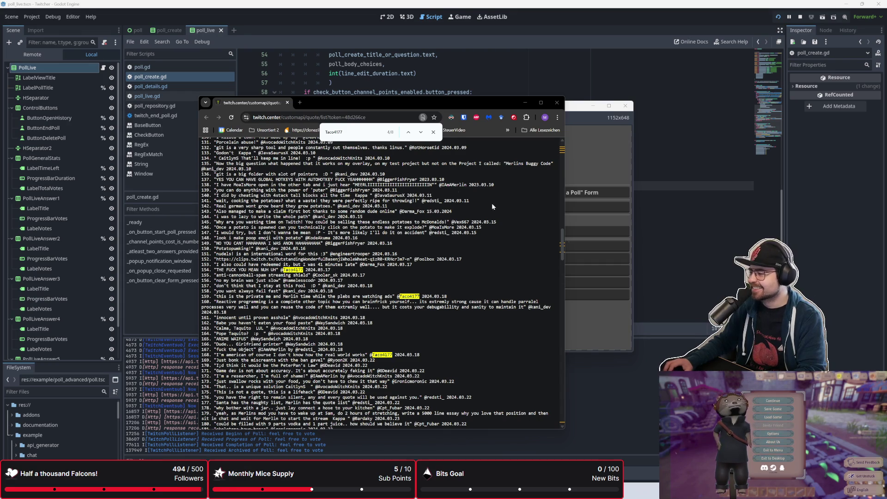
key(Escape)
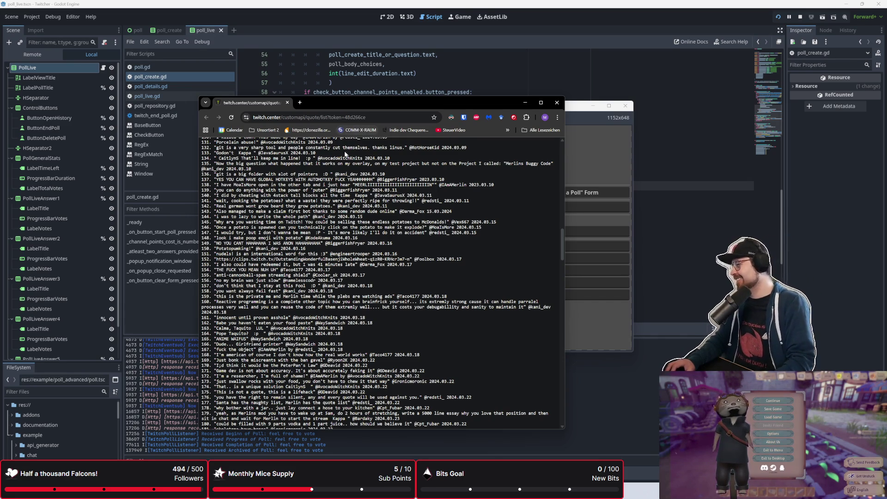
click(287, 103)
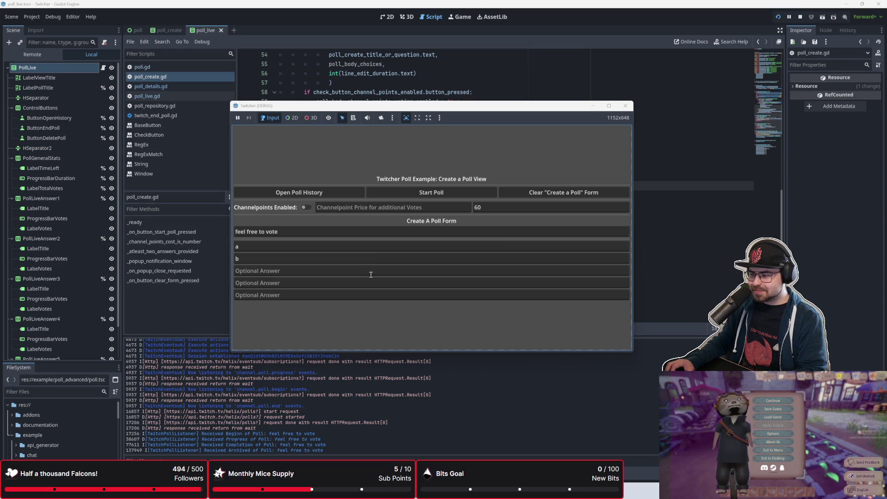
Step: Return to the code editor and locate line 68 of poll_create.gd
click(470, 75)
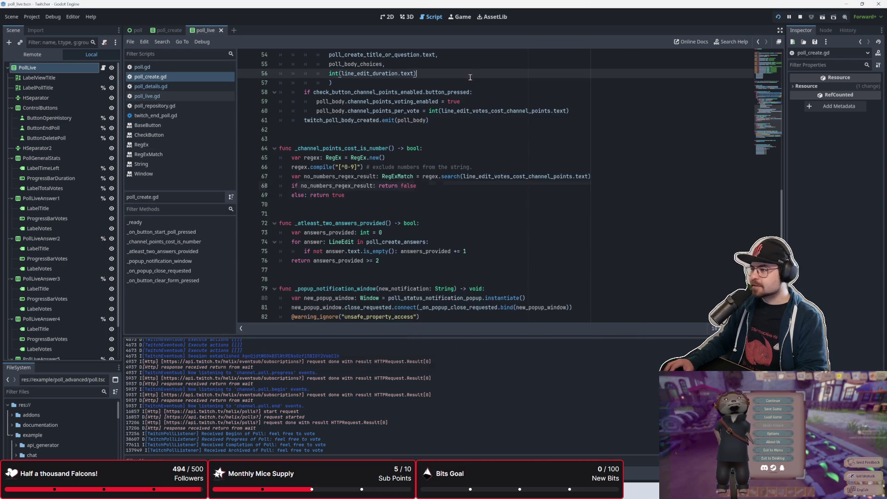
scroll(379, 179, up, 3)
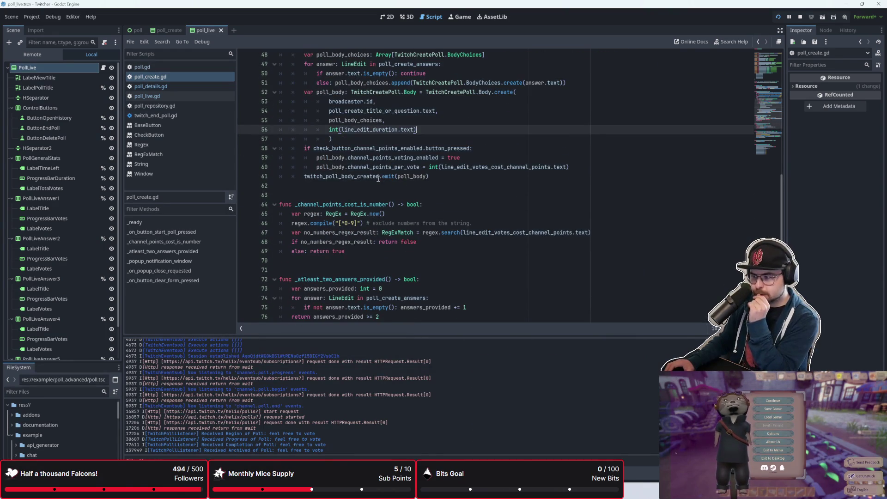
click(439, 252)
click(455, 243)
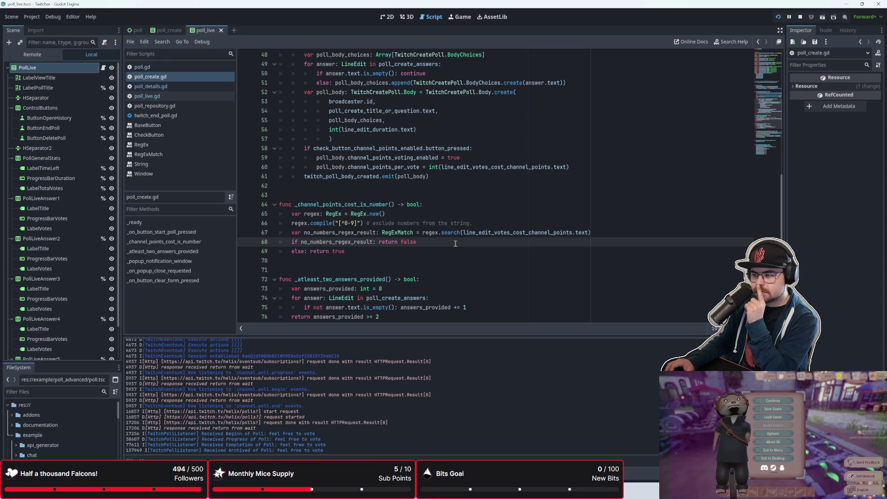
scroll(455, 244, down, 1)
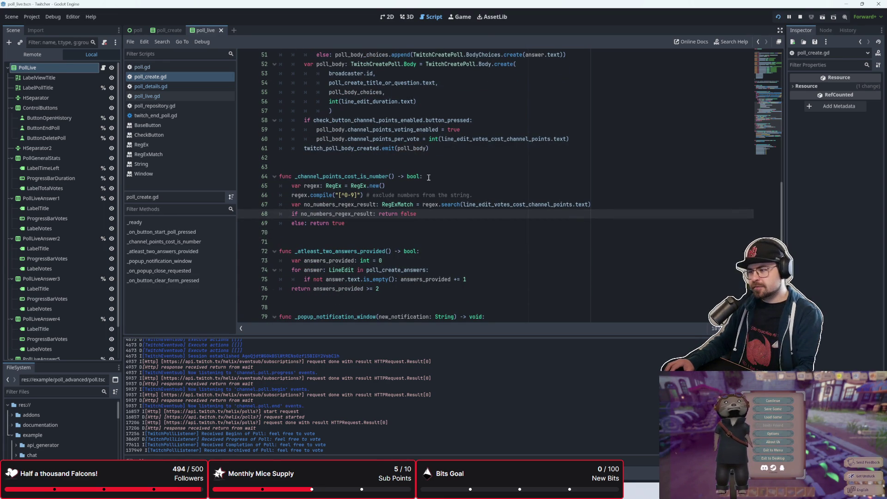
Step: Insert a print(no_numbers_regex_result) debug line and run the project with F5
key(Up)
key(End)
key(Return)
text(print)
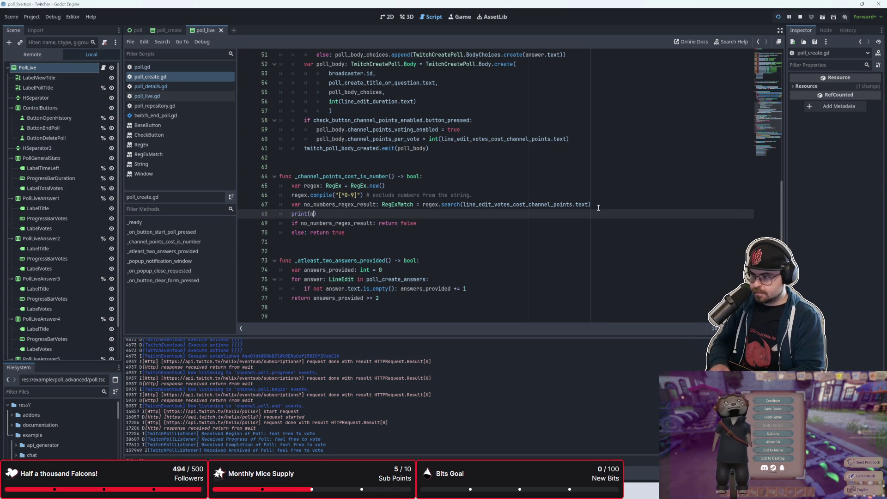
text((no_)
key(Return)
key(F5)
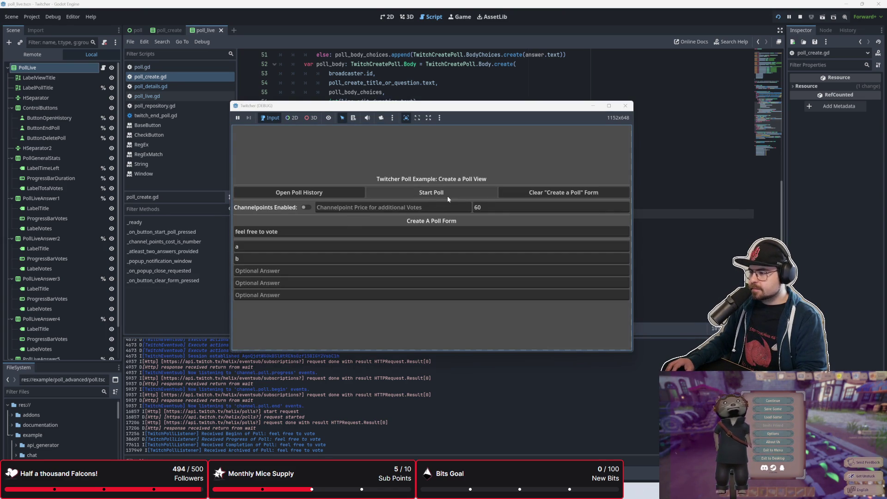
Step: Start the 'feel free to vote' poll, dismiss its notification, stop the game with F8, then relaunch with F6
click(447, 194)
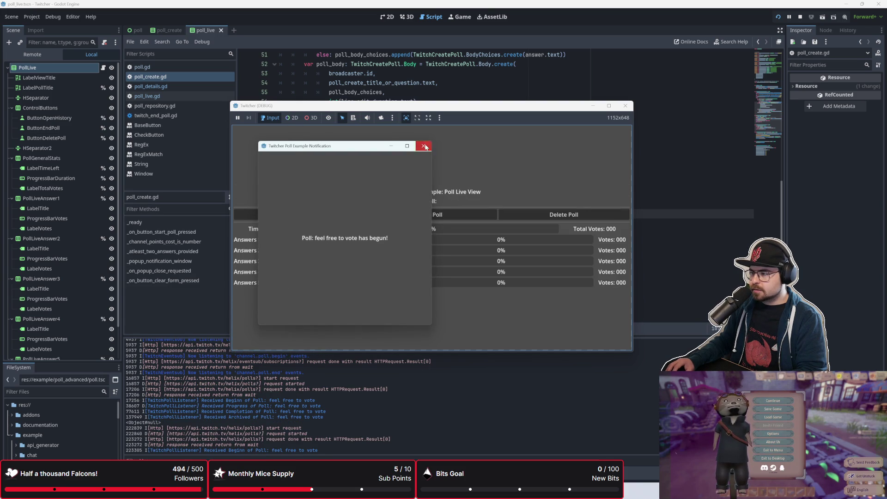
click(424, 146)
key(F8)
click(462, 214)
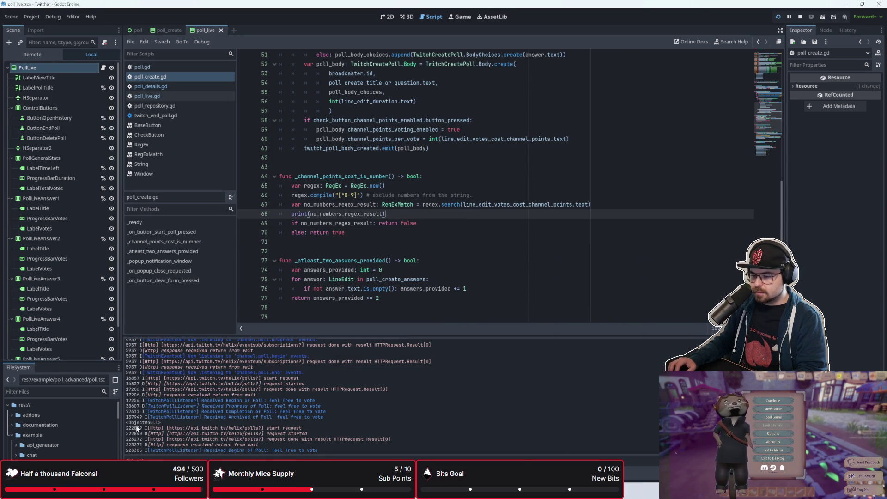
key(F6)
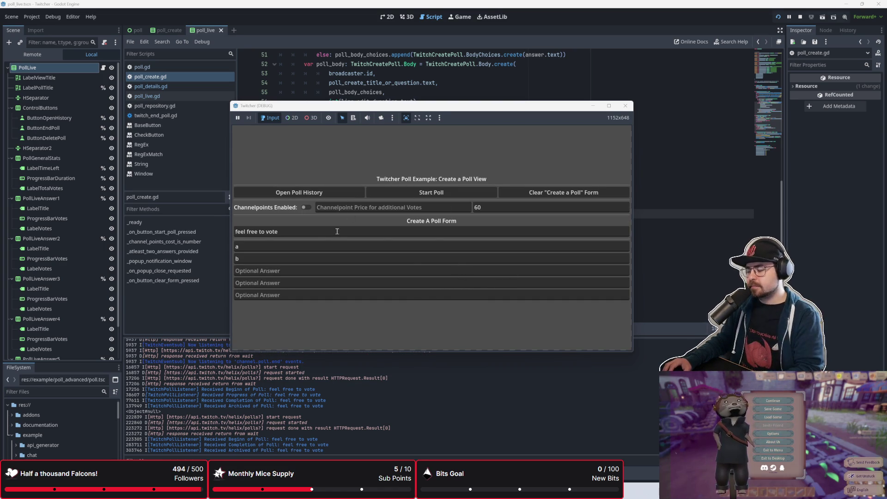
Step: Bring the running game forward and switch Channelpoints Enabled on in the poll form
click(391, 82)
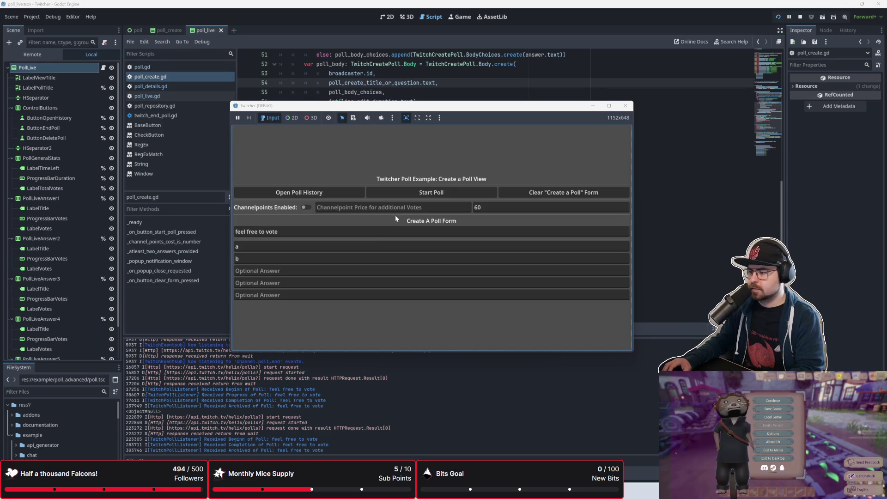
click(344, 207)
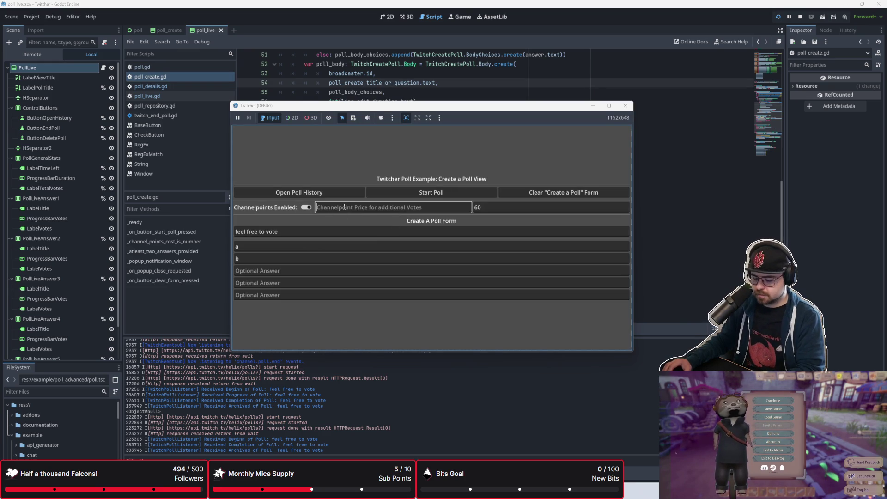
Step: Start the channel-points poll and inspect both errors, ending at poll.gd line 110's out-of-bounds break
click(467, 195)
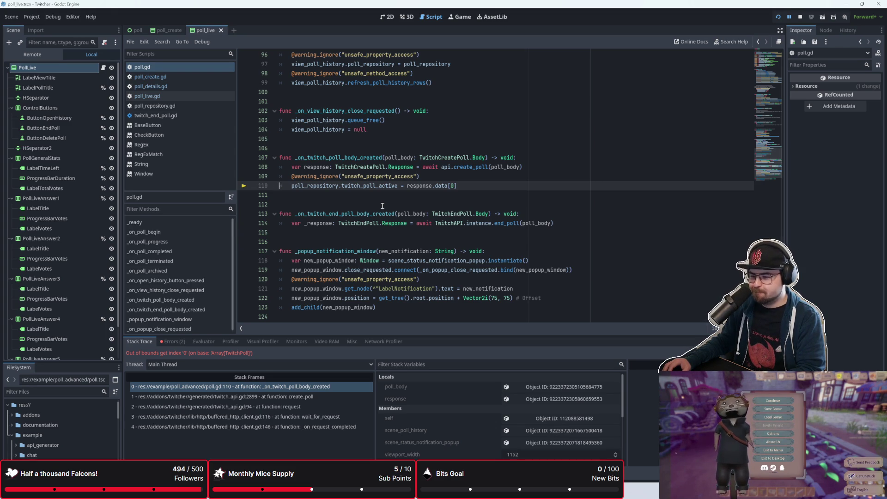
click(183, 343)
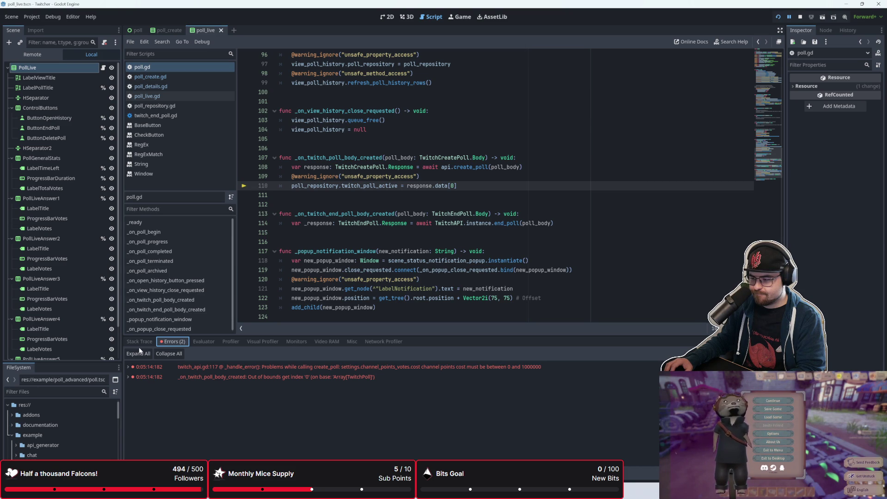
double_click(287, 366)
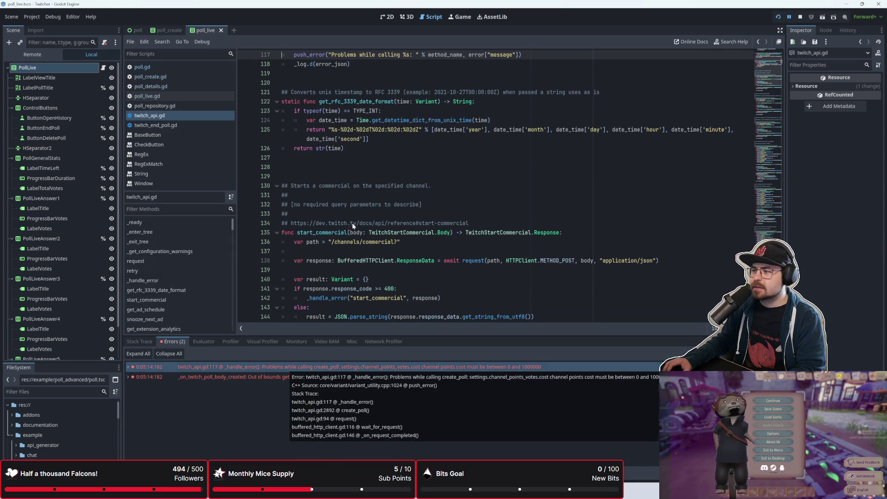
scroll(353, 226, up, 4)
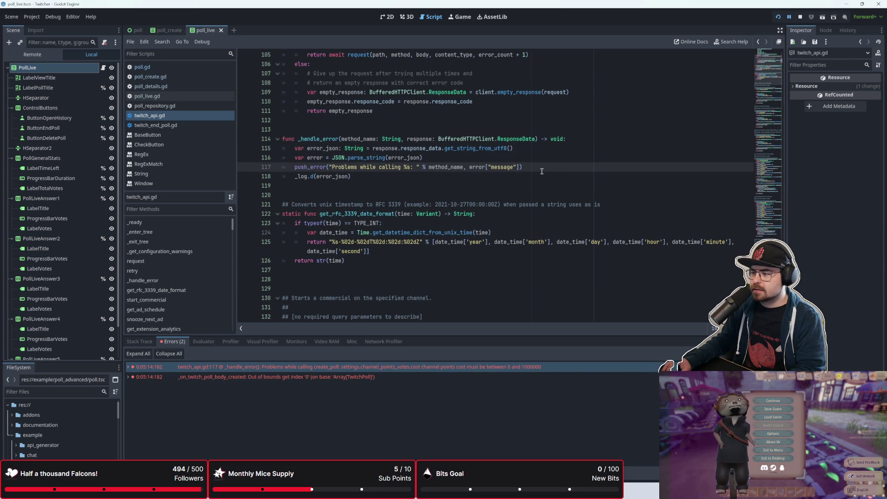
double_click(317, 376)
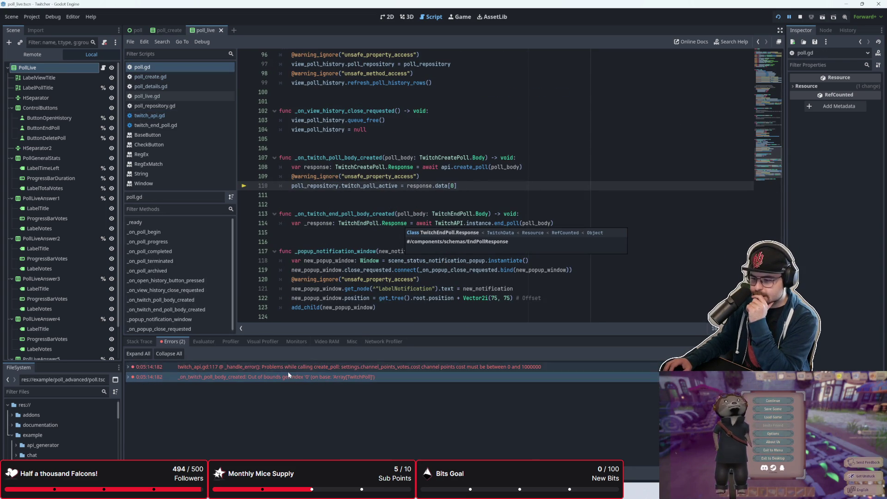
click(141, 341)
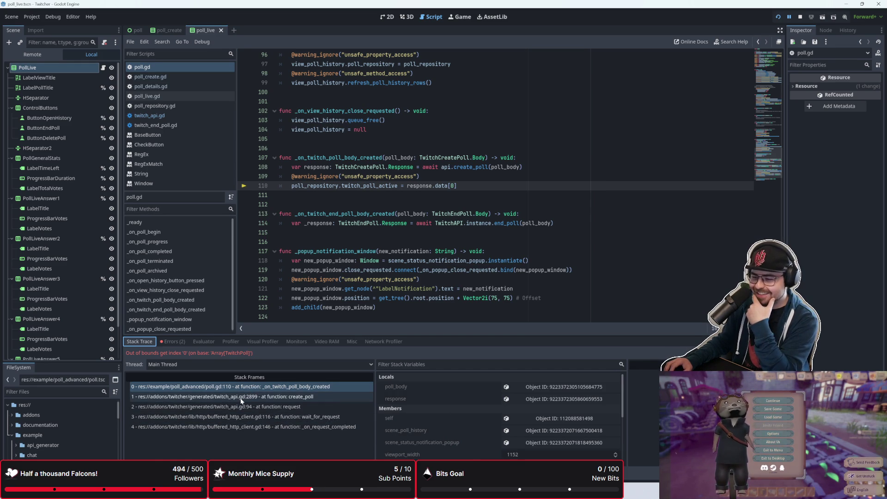
click(241, 400)
click(237, 407)
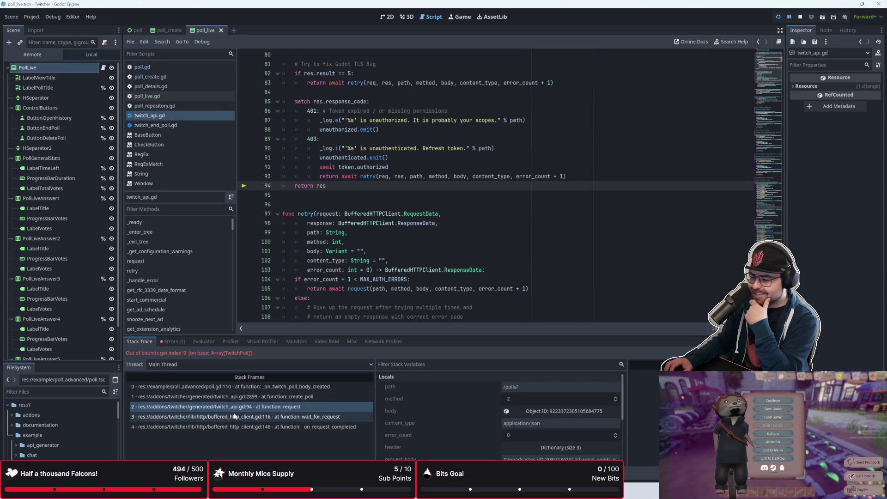
click(233, 417)
click(234, 427)
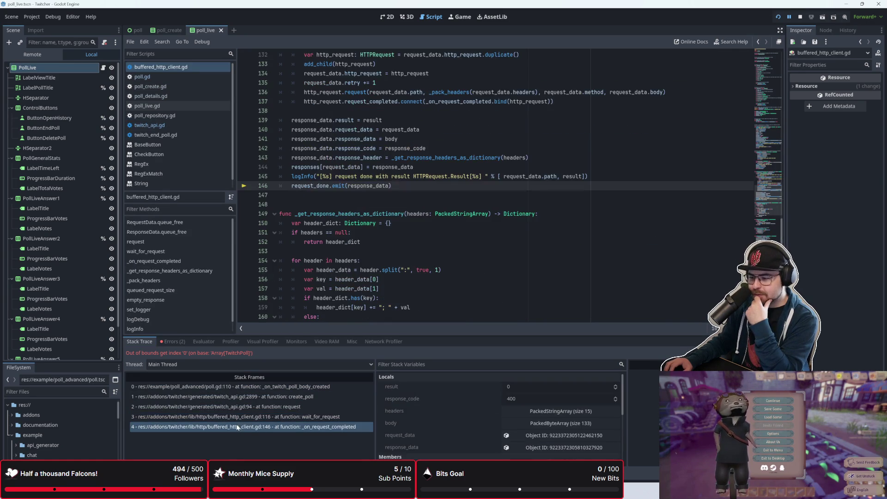
click(241, 418)
click(248, 407)
click(252, 395)
click(256, 388)
click(256, 399)
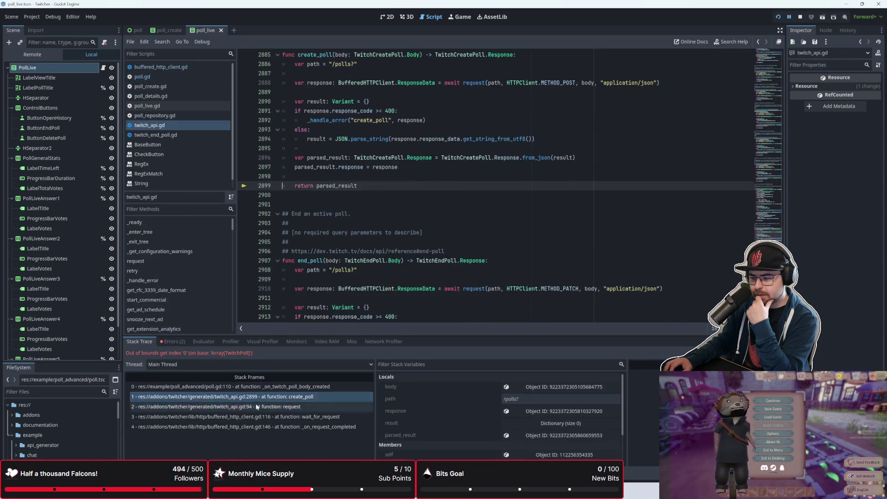
click(256, 417)
click(257, 429)
click(259, 417)
click(264, 408)
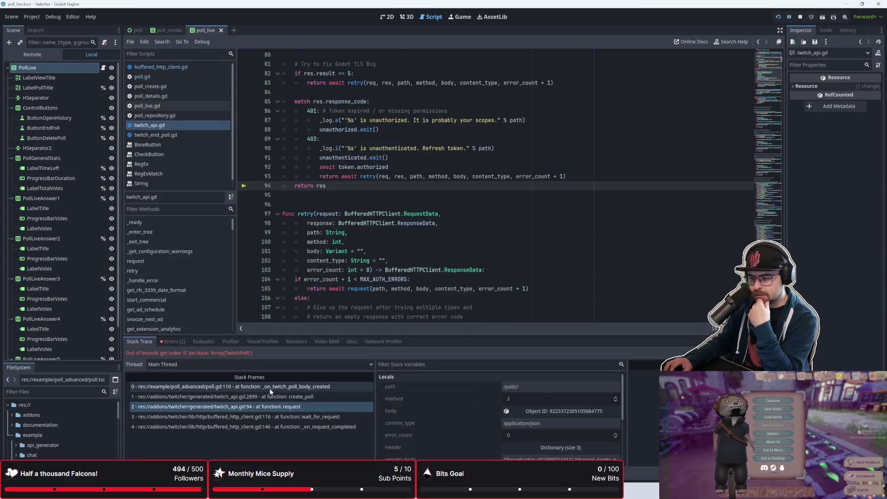
click(270, 388)
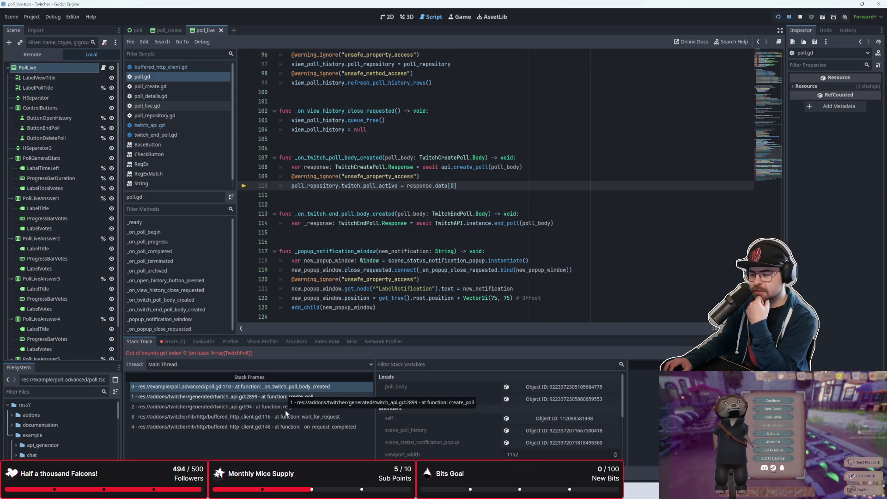
key(Down)
key(Down)
key(Down)
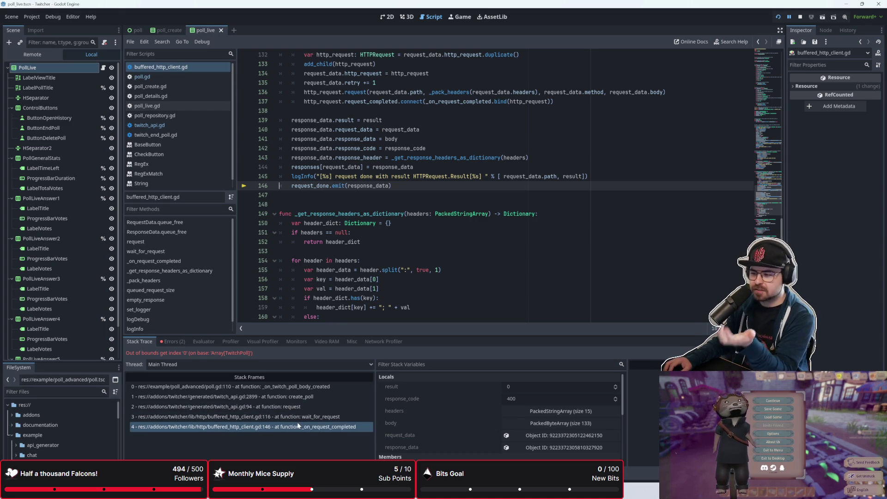
click(297, 417)
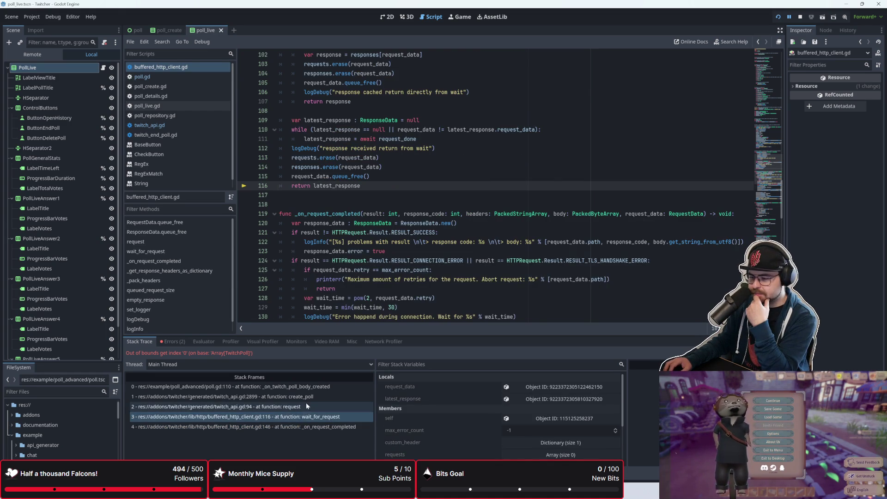
click(304, 406)
click(310, 396)
click(318, 387)
click(296, 427)
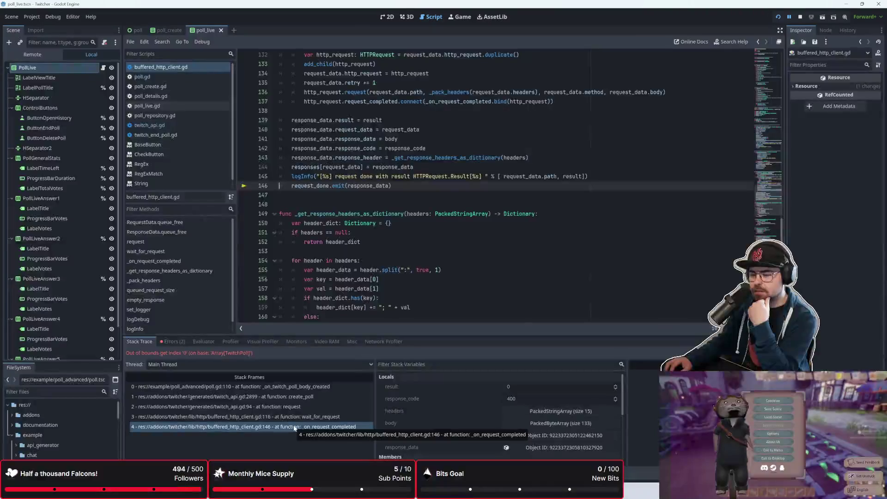
scroll(356, 258, up, 5)
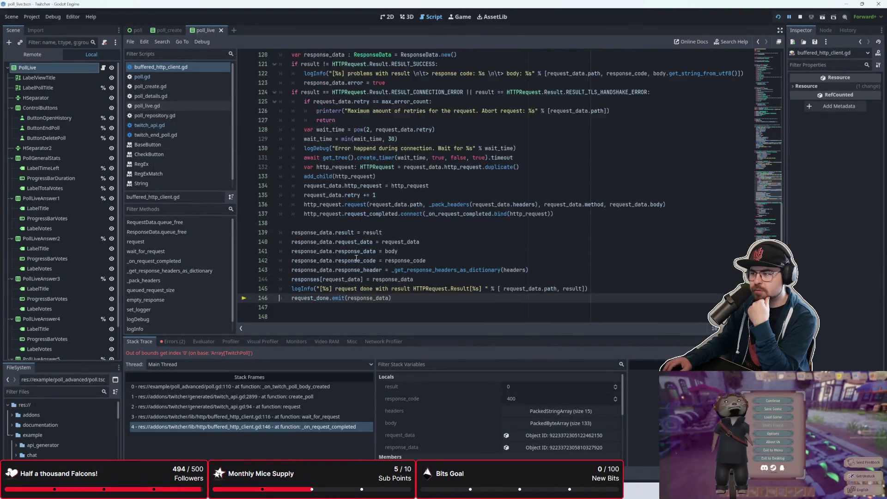
mouse_move(356, 258)
scroll(356, 258, down, 3)
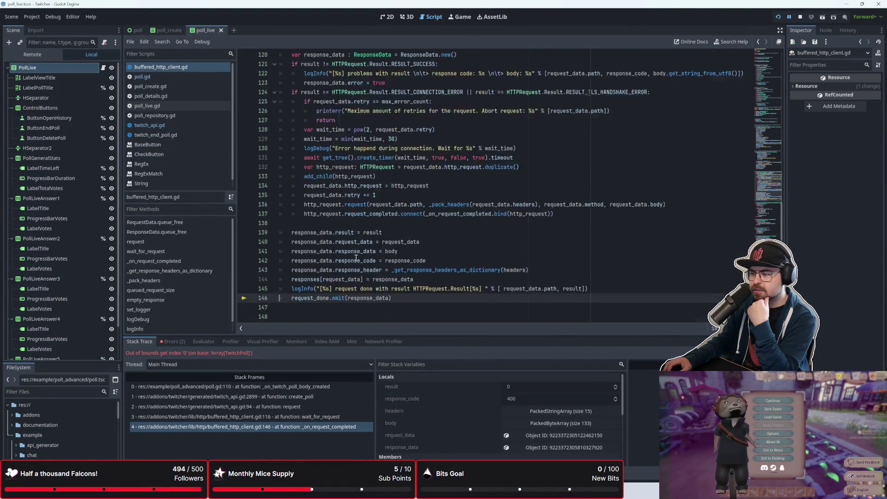
scroll(355, 258, up, 3)
scroll(354, 258, down, 1)
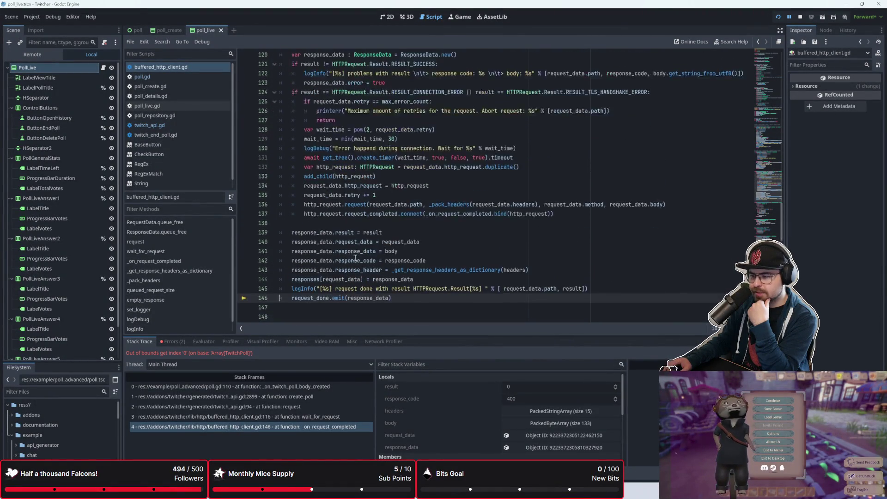
click(289, 387)
scroll(350, 233, up, 1)
scroll(350, 233, up, 1)
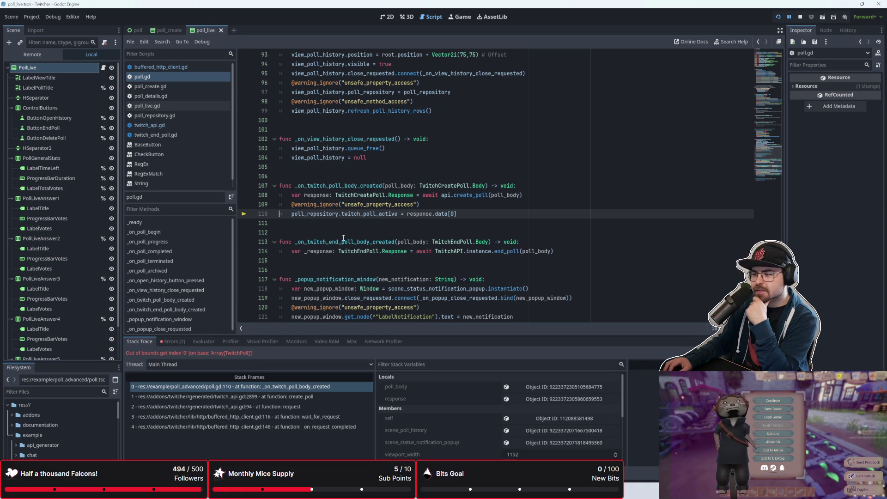
click(295, 397)
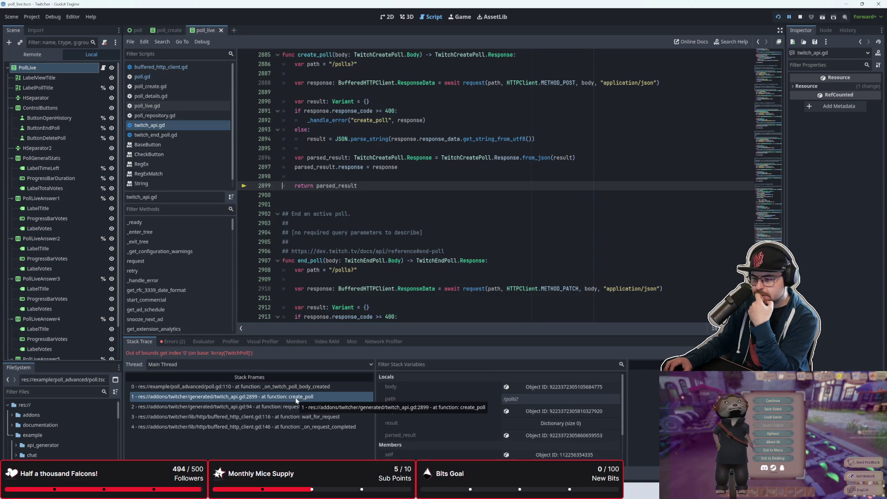
click(300, 386)
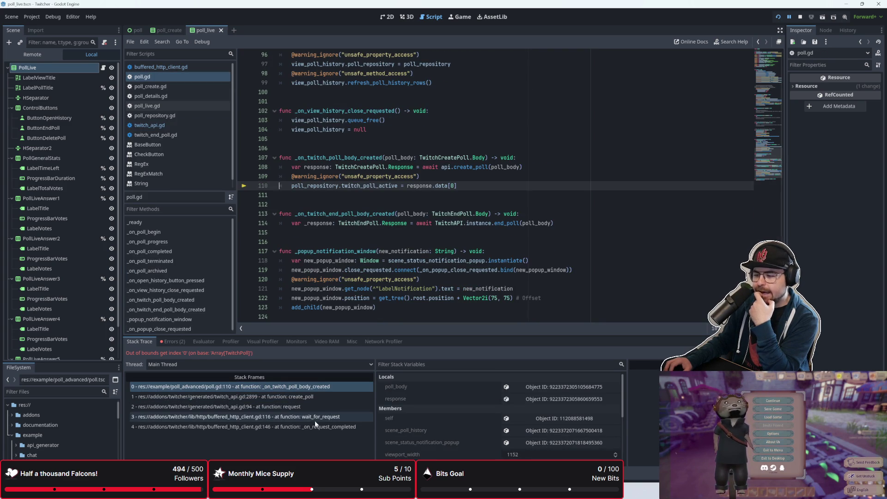
click(179, 343)
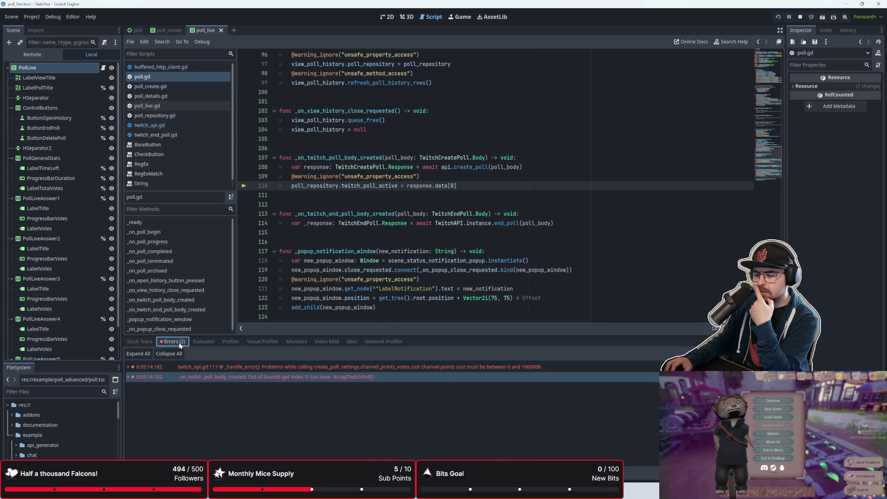
click(149, 343)
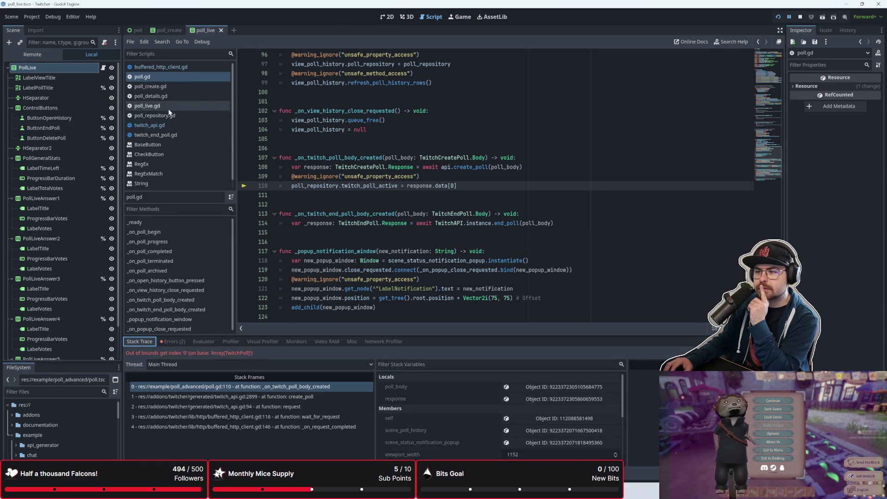
Step: Open poll_create.gd and scroll through _on_button_start_poll_pressed to review its channel-points cost check
click(169, 88)
click(392, 139)
scroll(411, 162, down, 1)
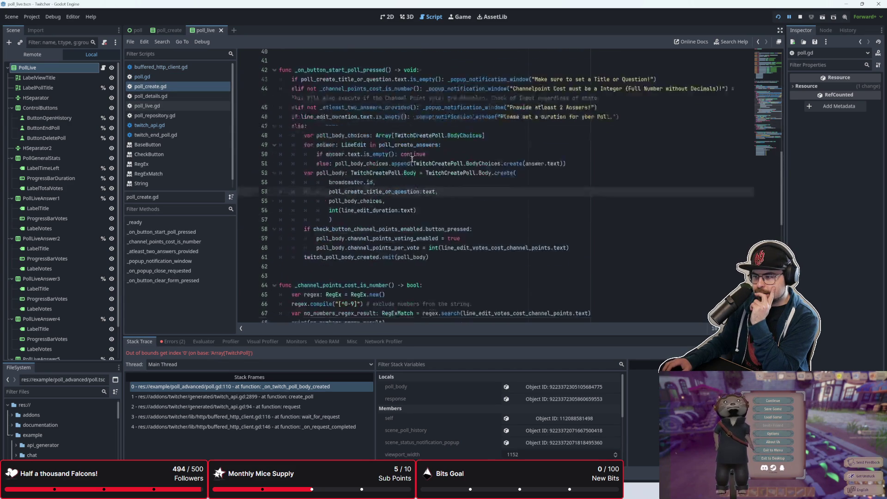
scroll(411, 160, up, 1)
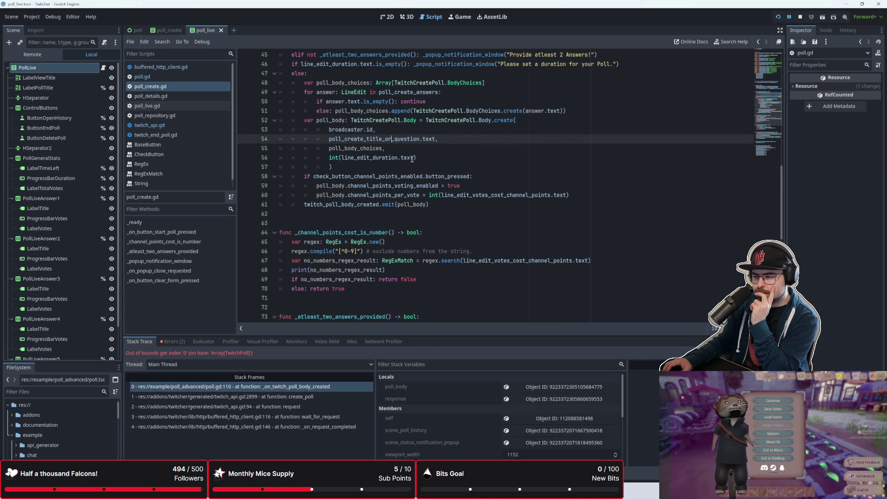
scroll(411, 159, up, 7)
scroll(414, 159, down, 3)
scroll(413, 159, down, 1)
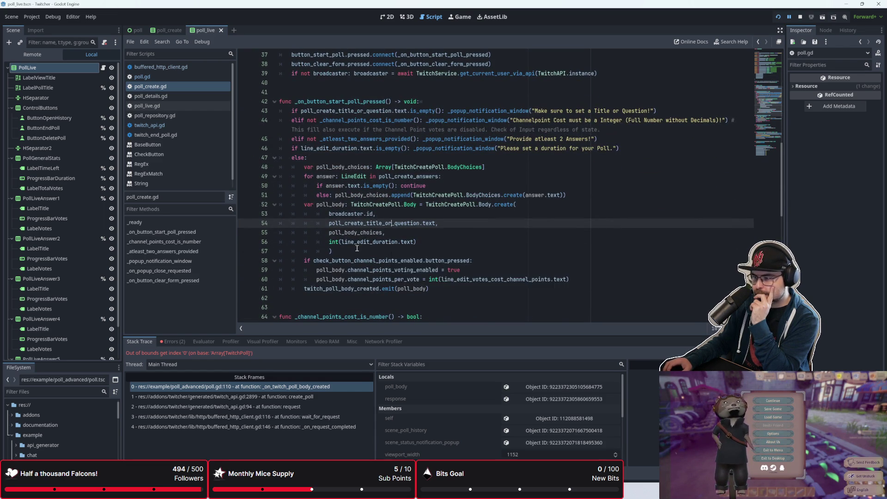
scroll(388, 246, down, 1)
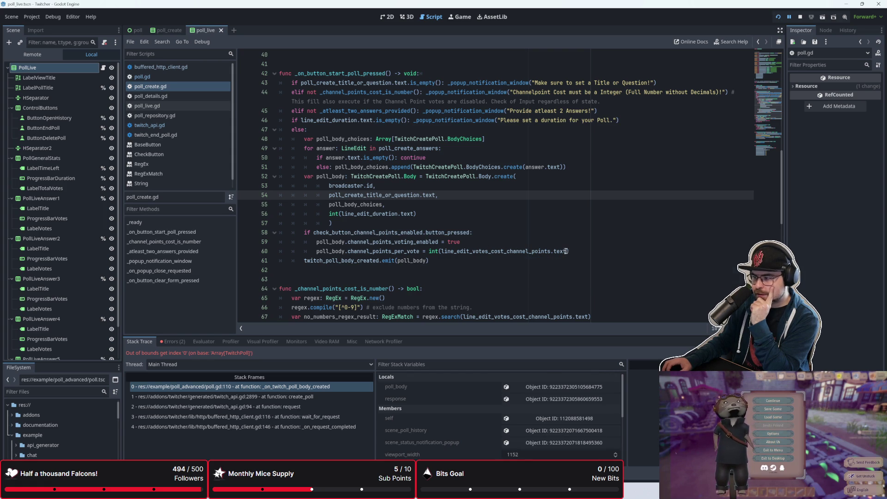
mouse_move(446, 252)
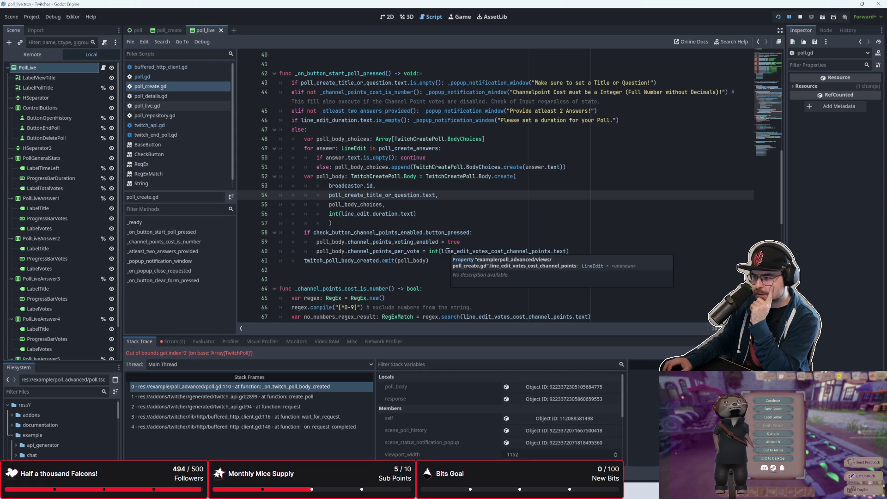
scroll(504, 243, down, 2)
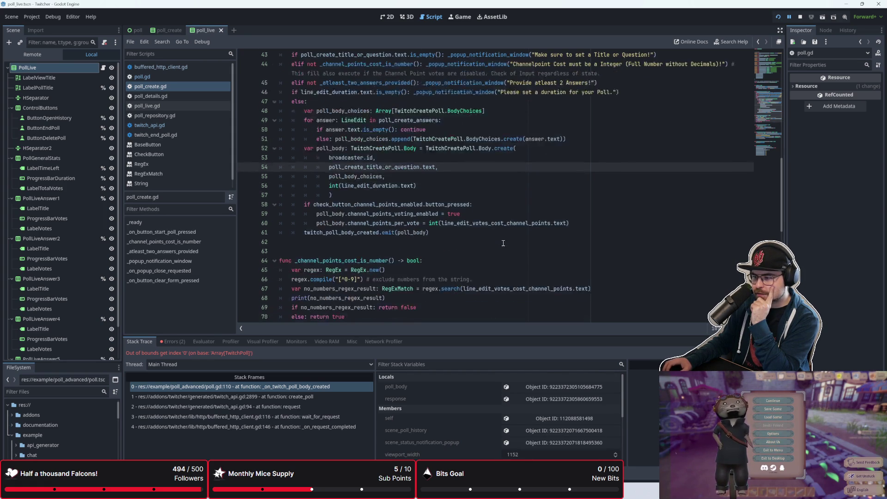
Step: Search for _channel_points_cost_is_number and jump to its definition on line 64
click(395, 233)
drag(295, 233, 395, 232)
key(ctrl+f)
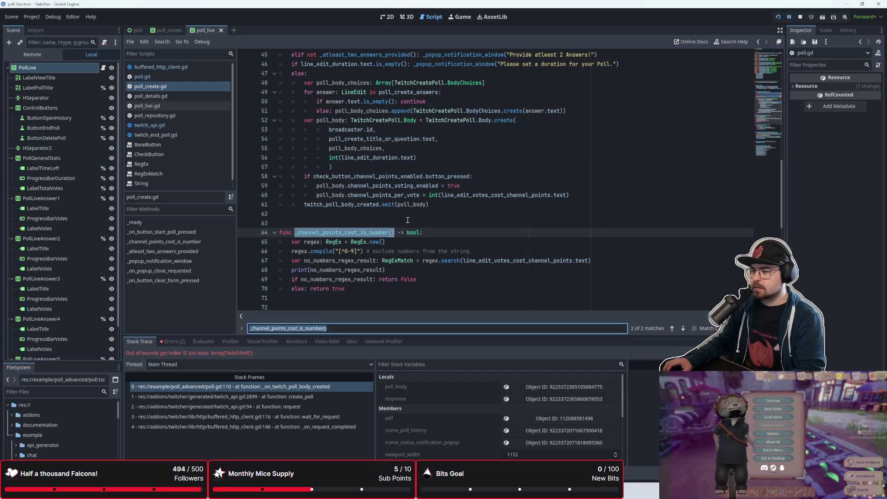
scroll(406, 221, up, 3)
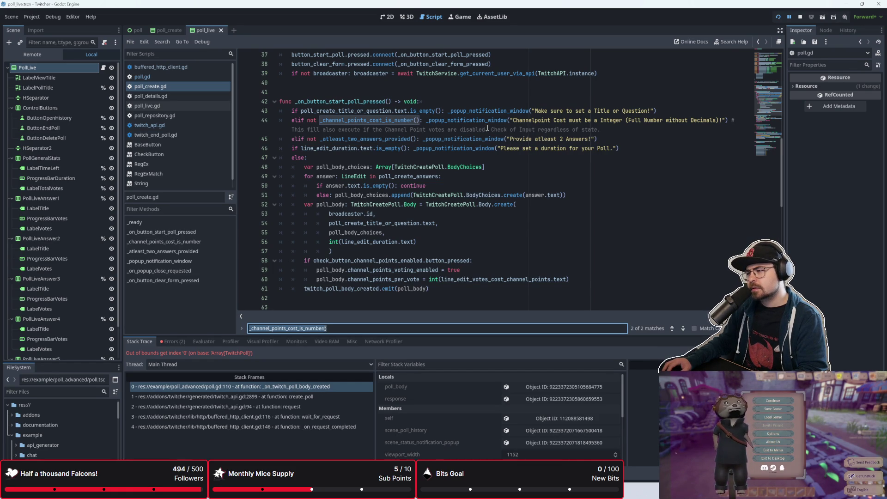
key(Return)
scroll(488, 128, up, 5)
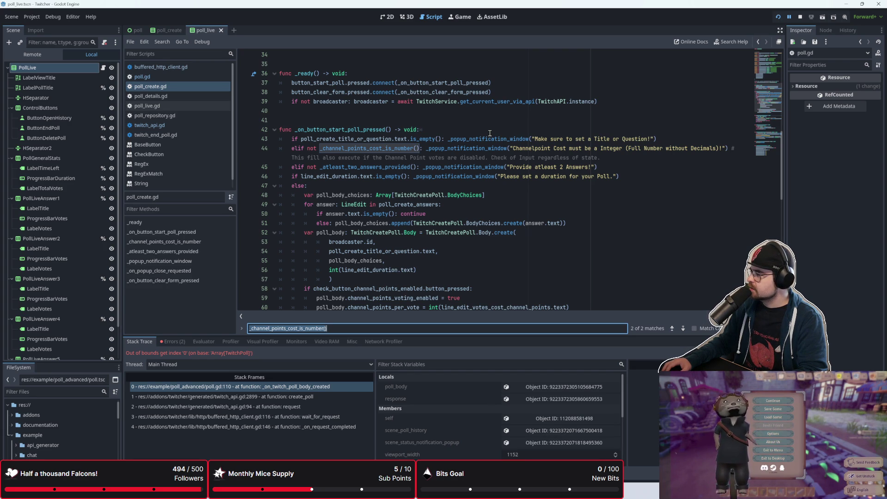
scroll(490, 133, down, 3)
scroll(489, 133, up, 5)
scroll(490, 131, down, 4)
scroll(490, 131, up, 2)
scroll(490, 131, down, 5)
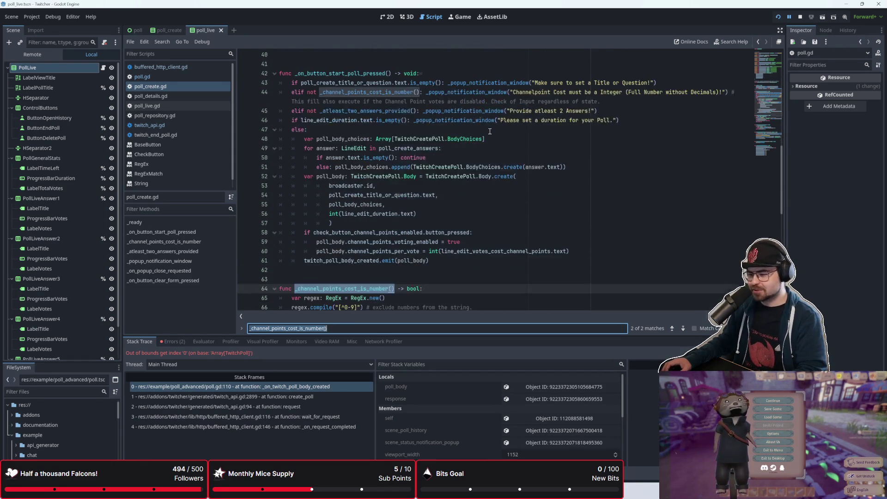
click(375, 244)
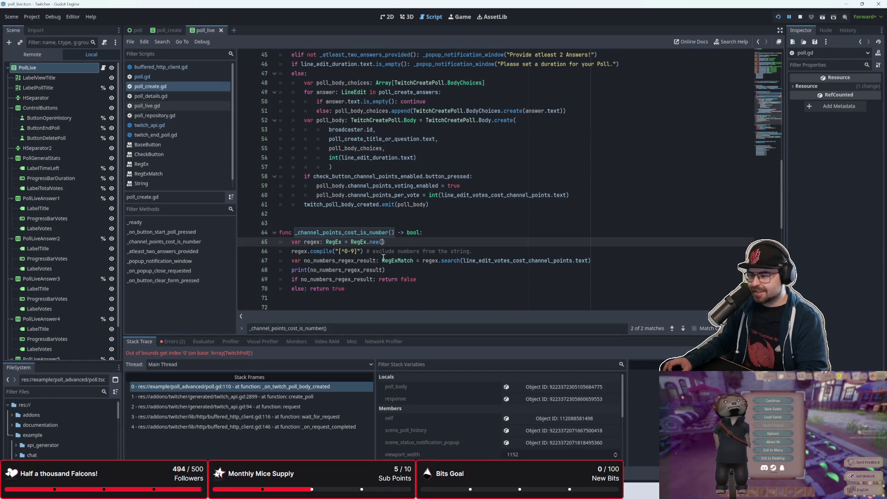
Step: Inspect the channel-points check call on line 44 and the else branch below it
scroll(383, 252, up, 2)
click(353, 131)
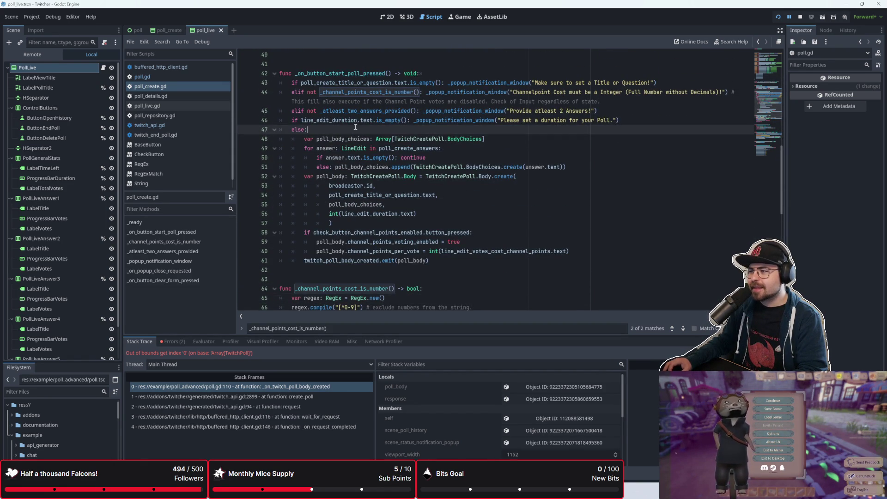
click(358, 121)
scroll(358, 124, up, 1)
click(388, 129)
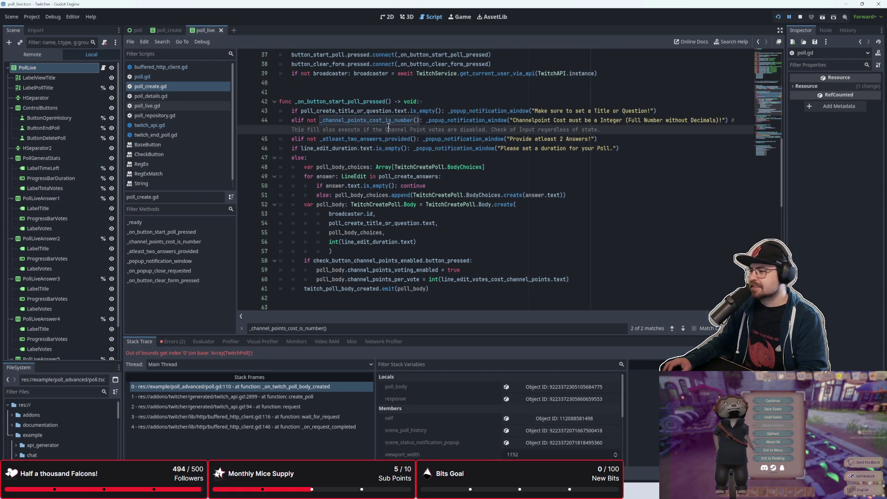
drag(322, 120, 417, 120)
click(414, 137)
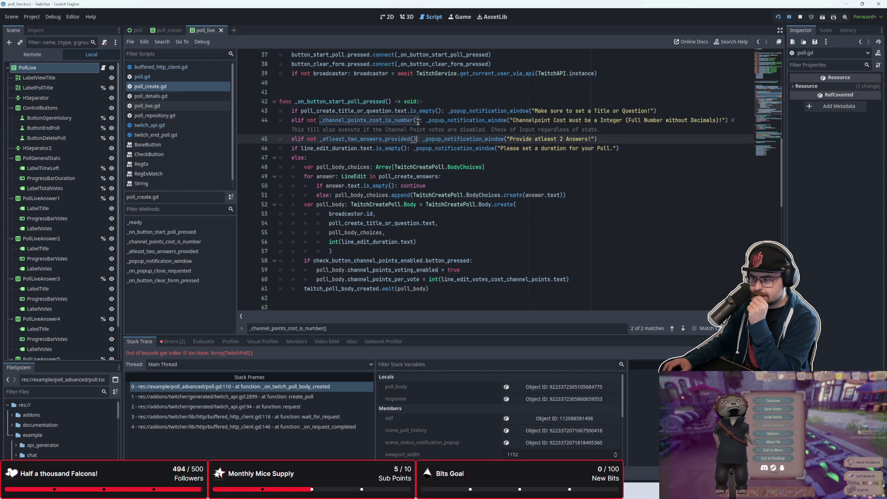
Step: Skim the script, glance at the HTTP Output log, then return to the debugger stack trace
mouse_move(491, 122)
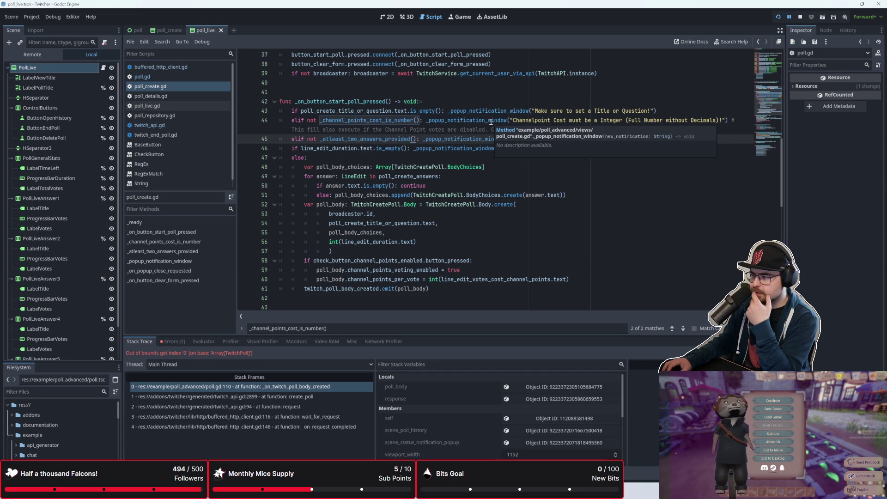
mouse_move(394, 120)
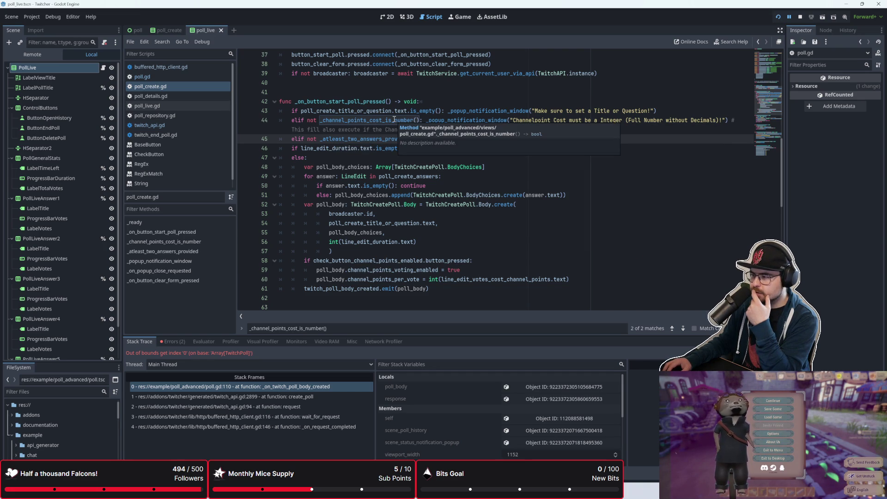
mouse_move(386, 221)
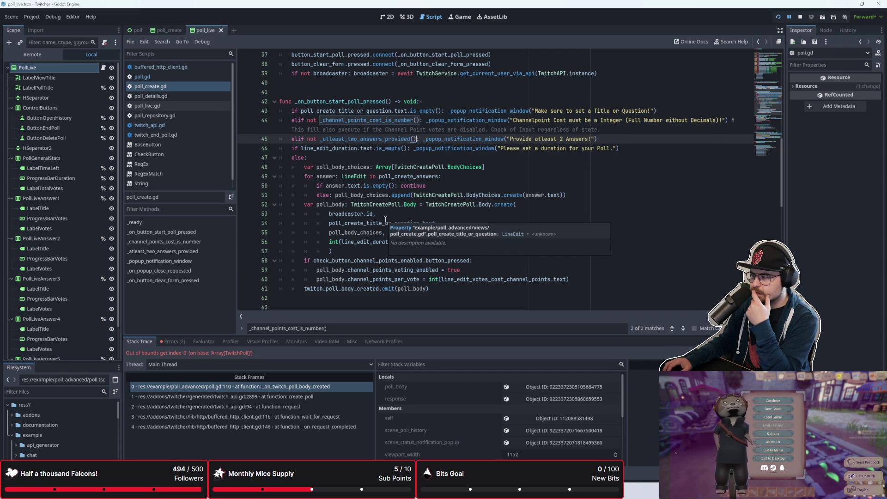
scroll(385, 221, down, 5)
scroll(385, 221, up, 6)
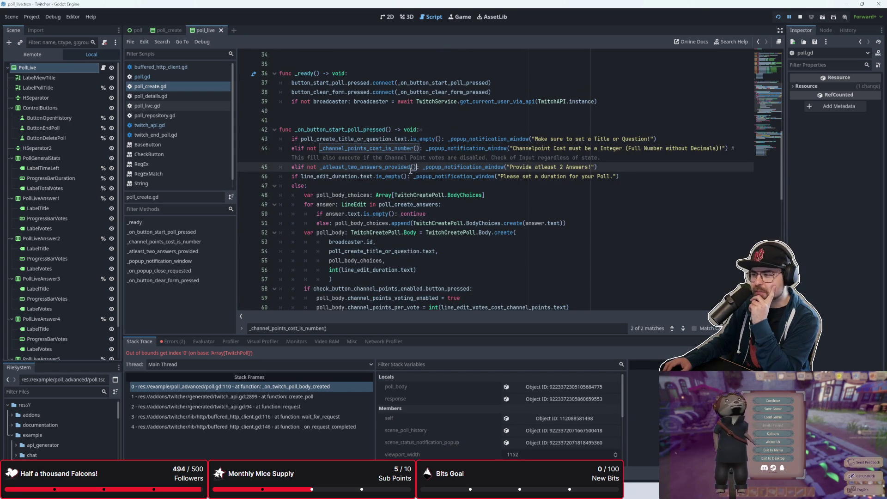
scroll(412, 167, down, 1)
scroll(411, 172, down, 4)
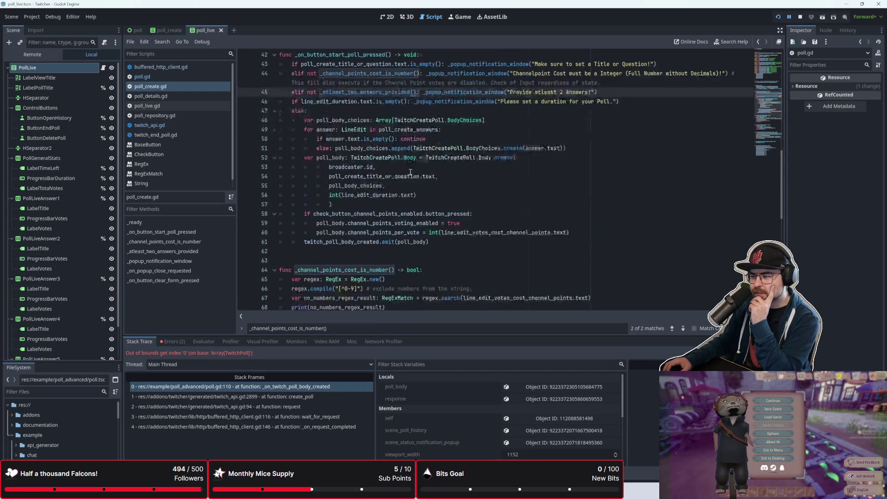
scroll(411, 172, up, 3)
scroll(410, 172, down, 3)
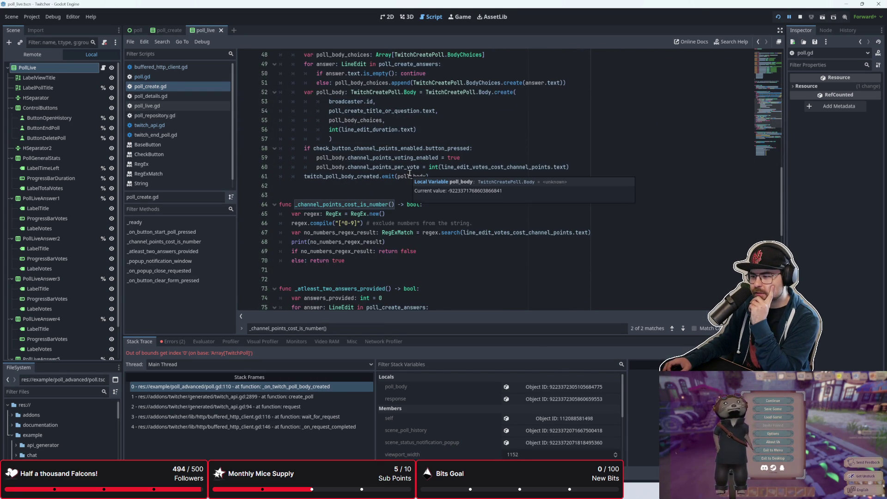
scroll(410, 173, up, 4)
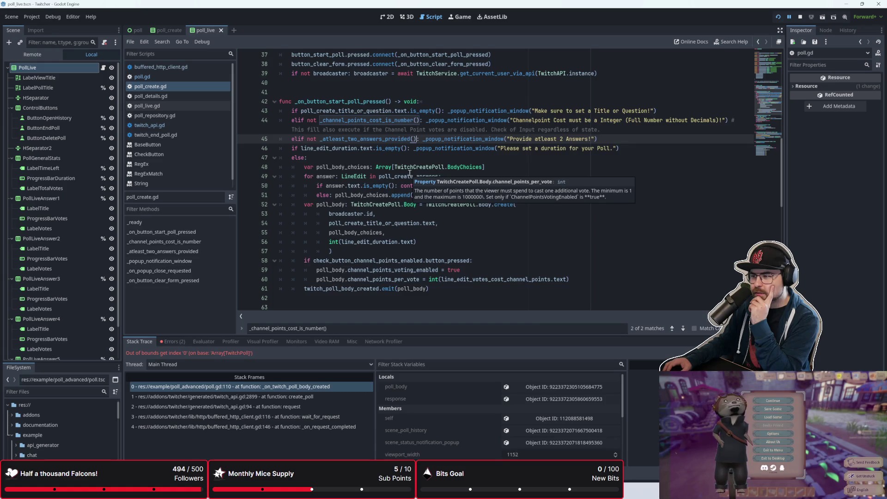
scroll(410, 173, down, 3)
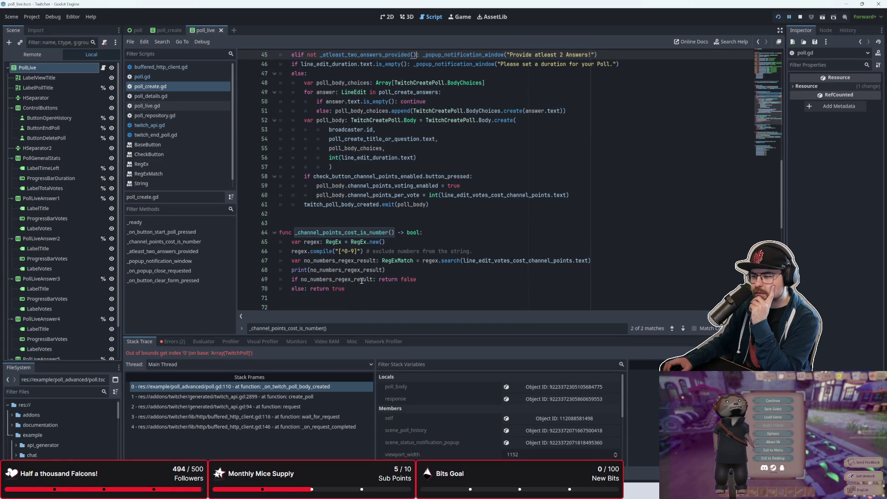
mouse_move(361, 280)
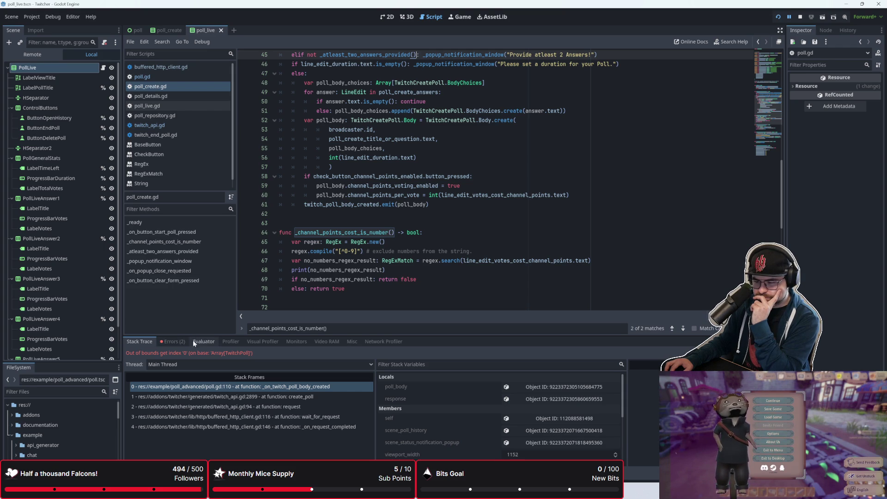
key(alt+o)
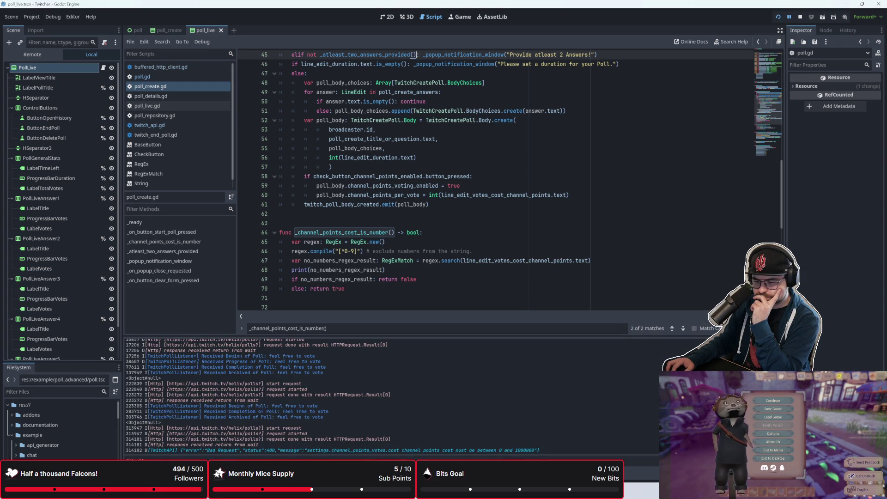
key(alt+d)
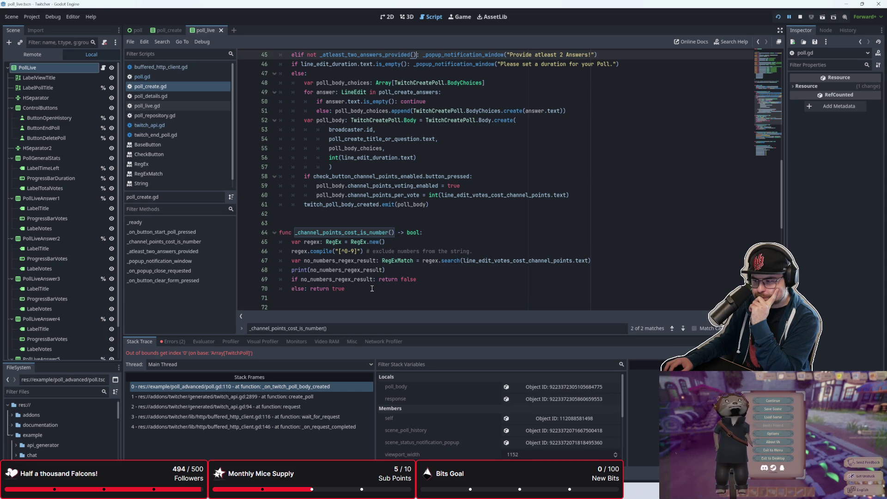
Step: Put 'return false' on its own indented line 70 under 'if no_numbers_regex_result:'
click(379, 281)
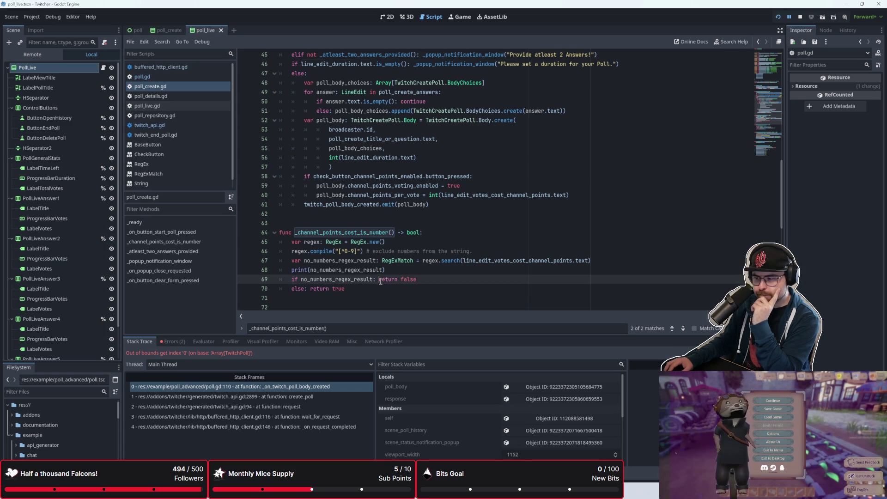
key(Return)
key(Delete)
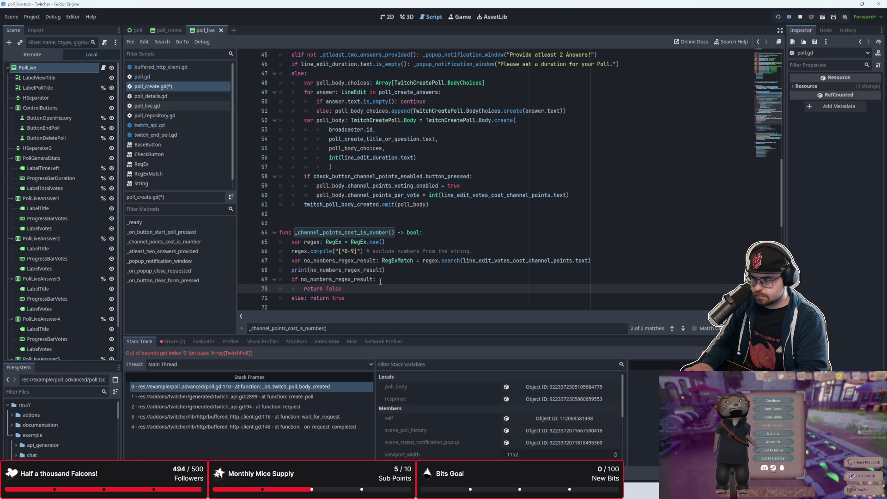
Step: Replace line 70's return false with 'if no_numbers_regex_result.get_string()' using autocomplete
text(if )
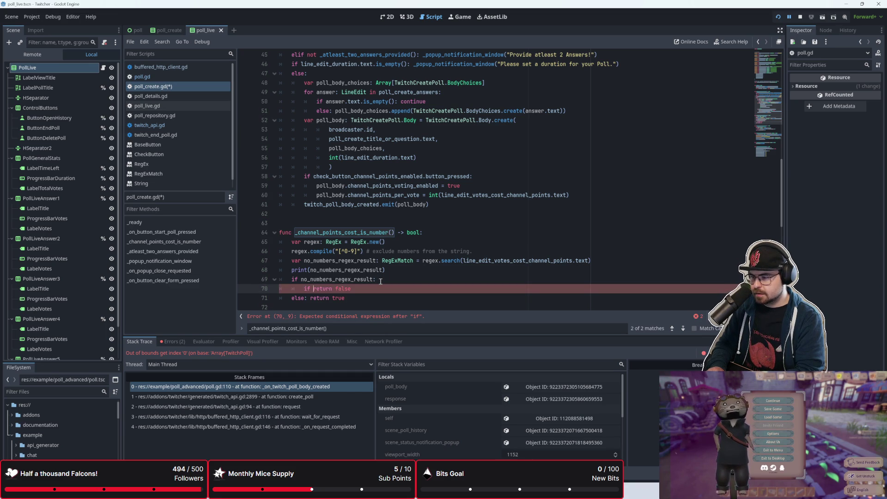
text(no_)
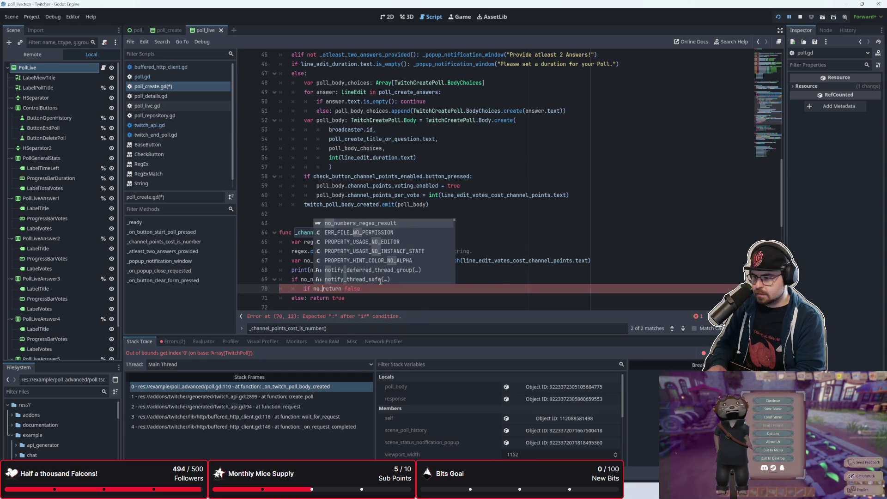
text(numbe)
key(Return)
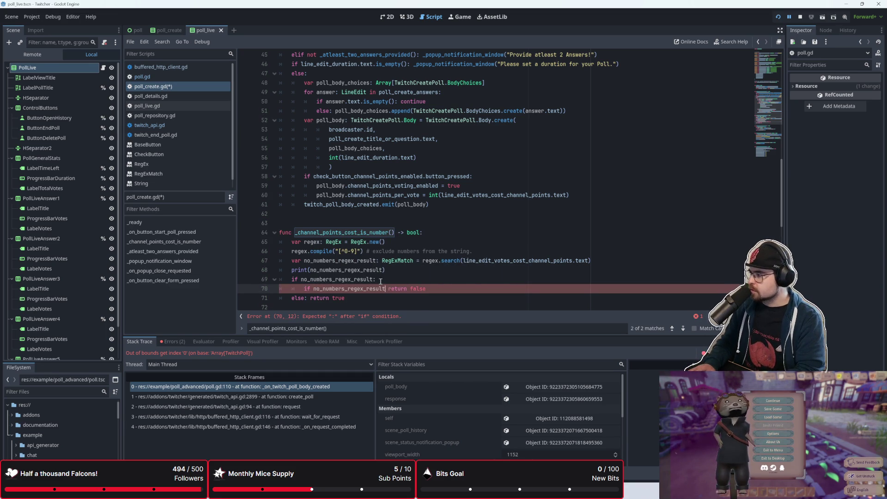
text(.get_)
key(Down)
key(Down)
key(Down)
key(Return)
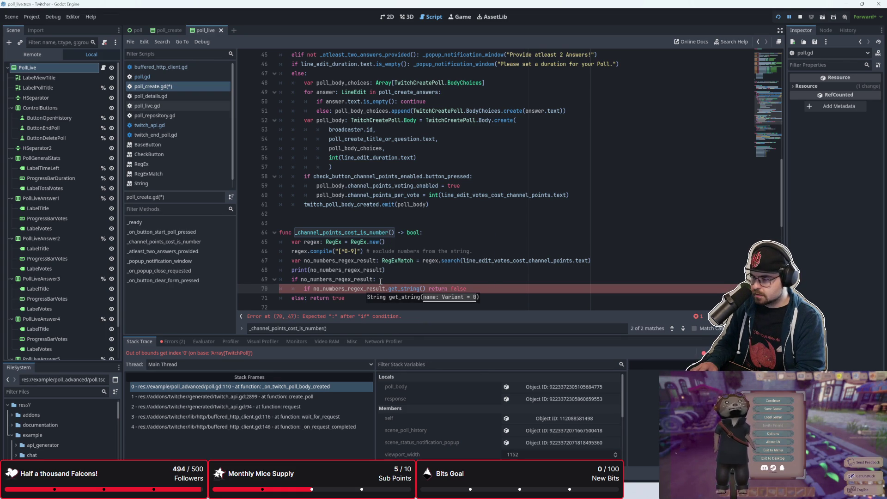
key(Right)
key(Delete)
key(Delete)
key(Delete)
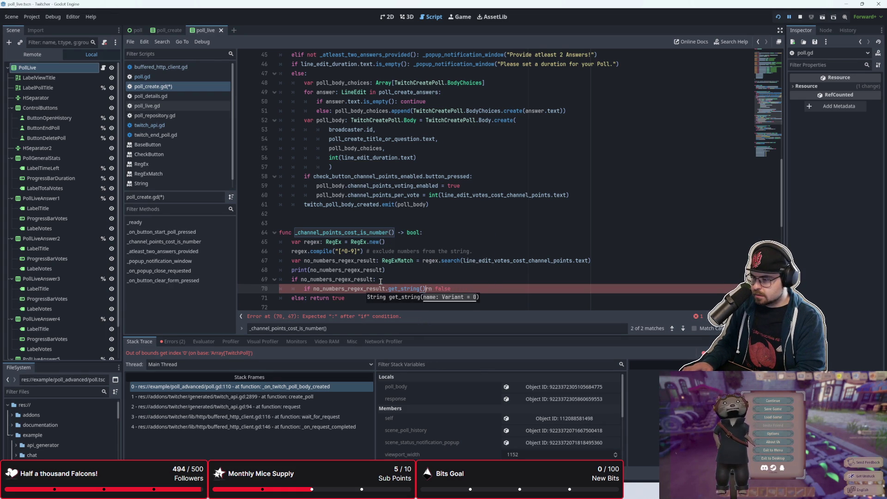
key(Delete)
key(Delete)
key(Delete)
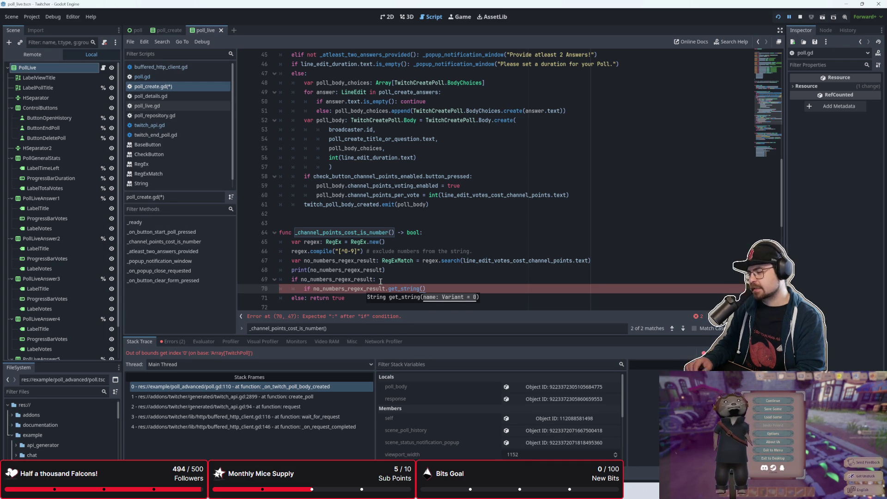
scroll(380, 281, up, 2)
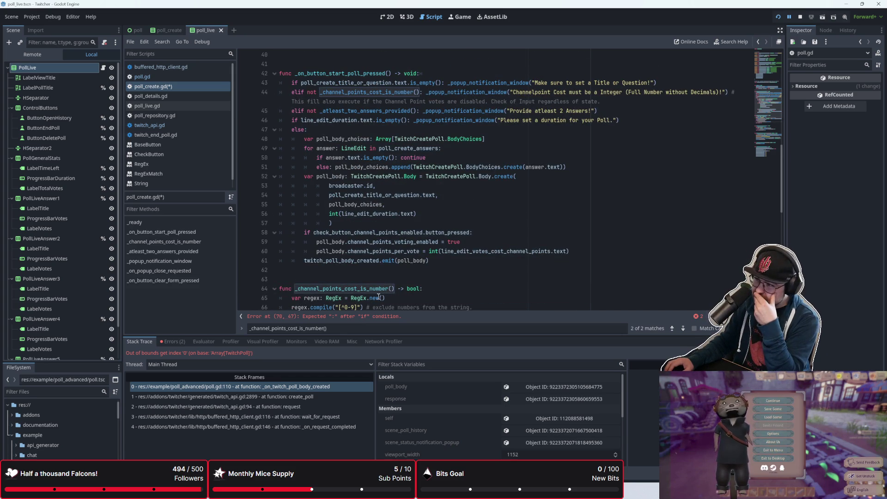
scroll(368, 190, down, 2)
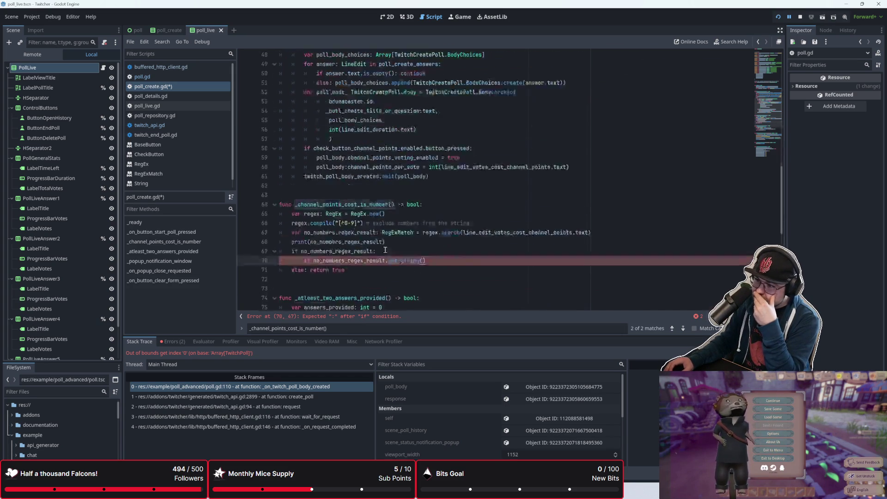
scroll(385, 250, up, 2)
scroll(386, 250, up, 1)
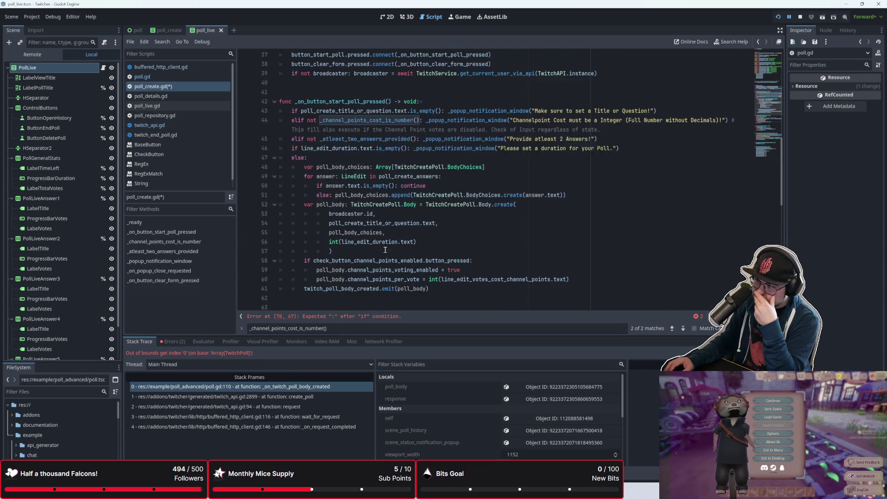
drag(563, 157, 274, 109)
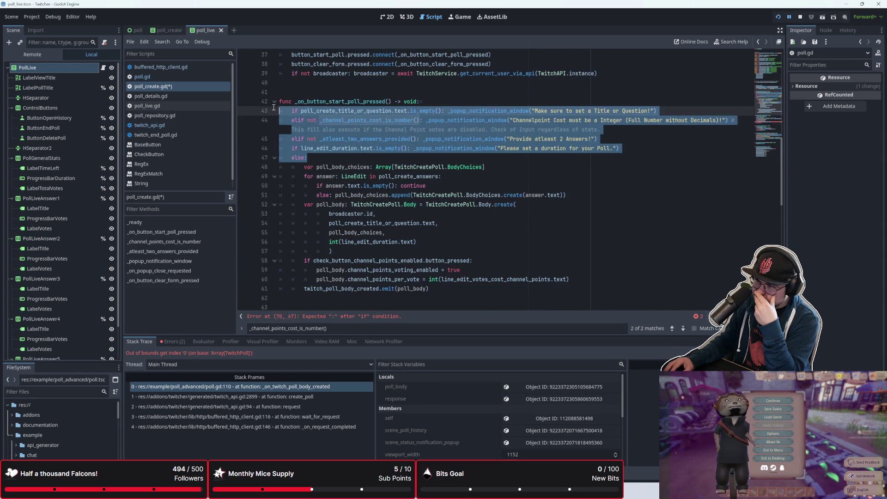
click(317, 157)
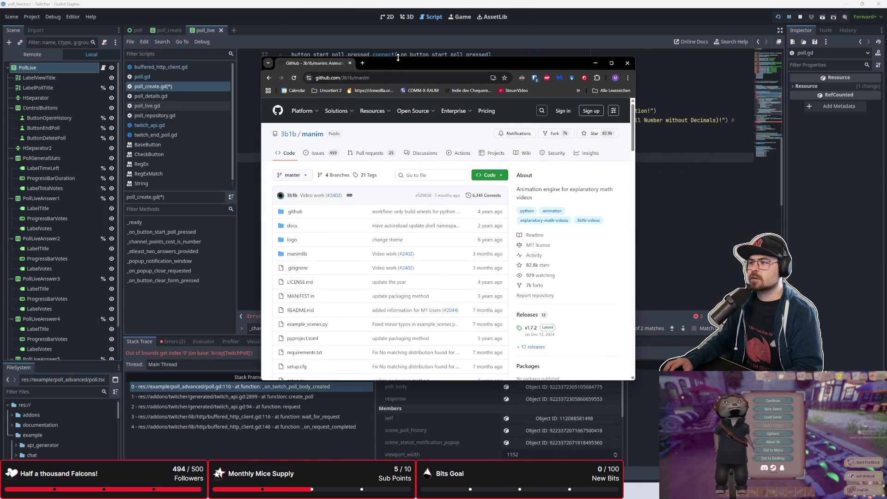
Step: Move the browser window showing GitHub's 3b1b/manim up-left and enlarge it
drag(400, 61, 299, 46)
mouse_move(531, 367)
mouse_down()
mouse_move(619, 424)
mouse_move(706, 422)
mouse_up()
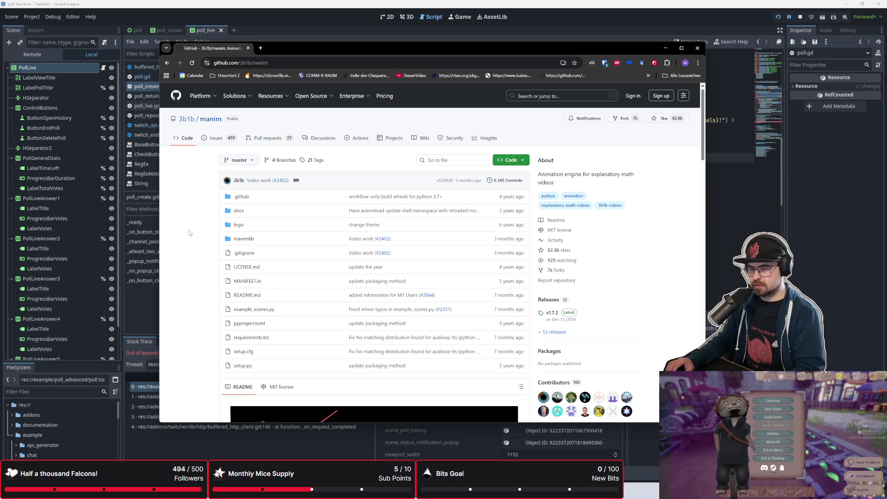
scroll(189, 233, down, 1)
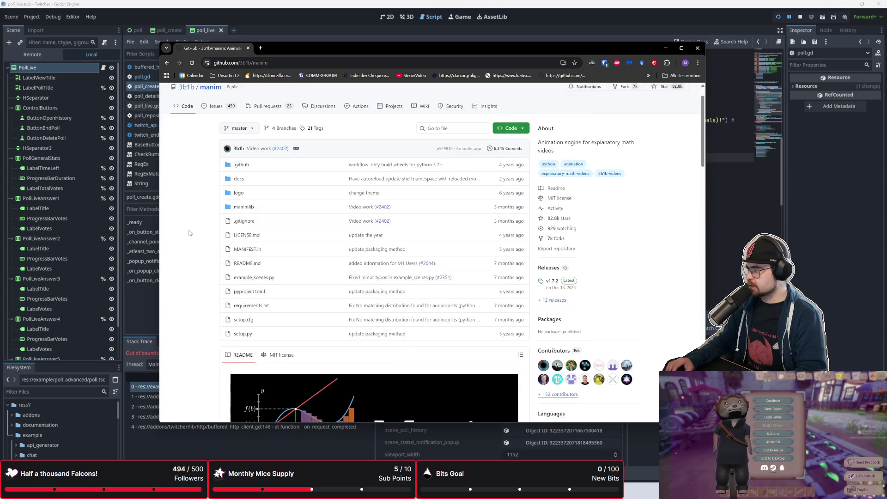
scroll(189, 233, up, 1)
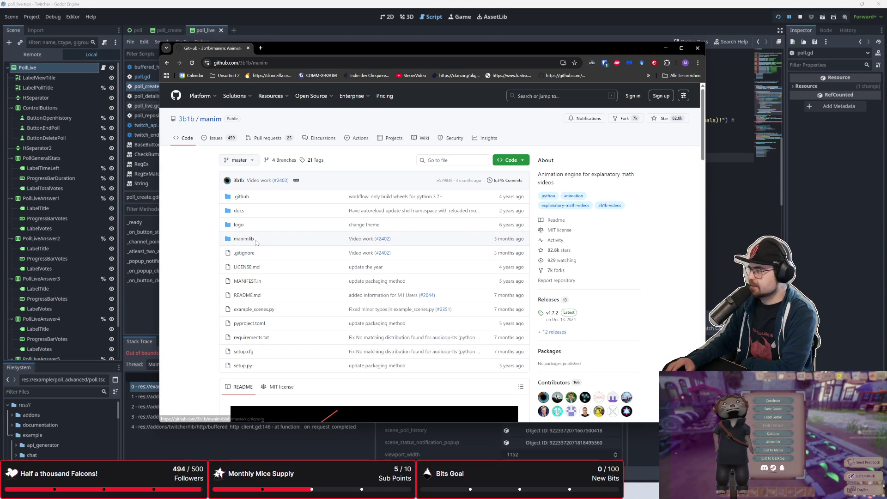
Step: Scroll through the 3b1b/manim README and back to the top
scroll(231, 252, down, 9)
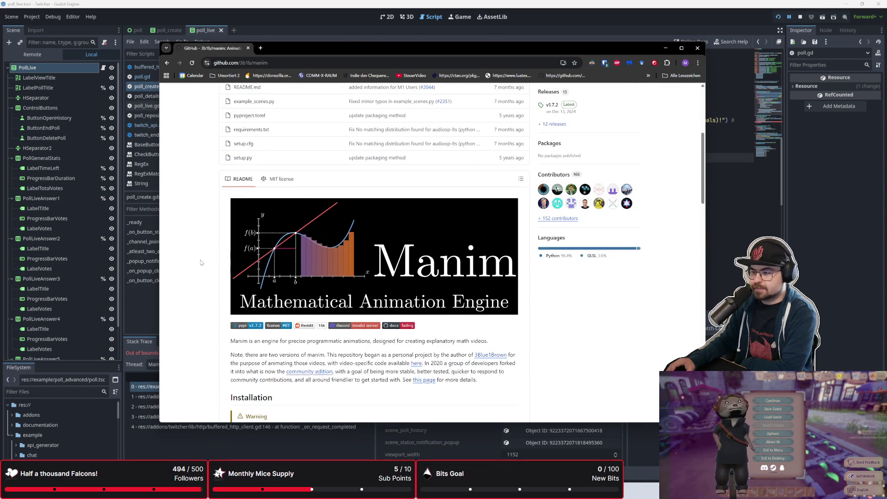
scroll(200, 262, down, 4)
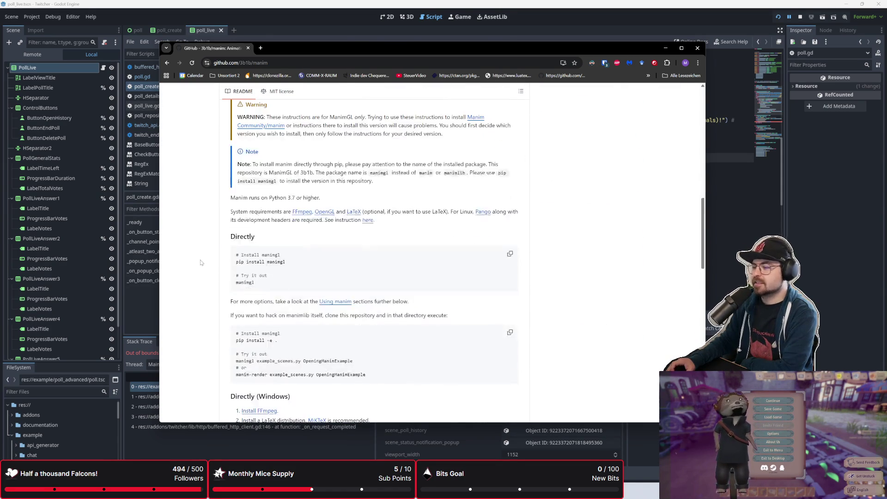
scroll(200, 263, up, 4)
scroll(200, 263, up, 7)
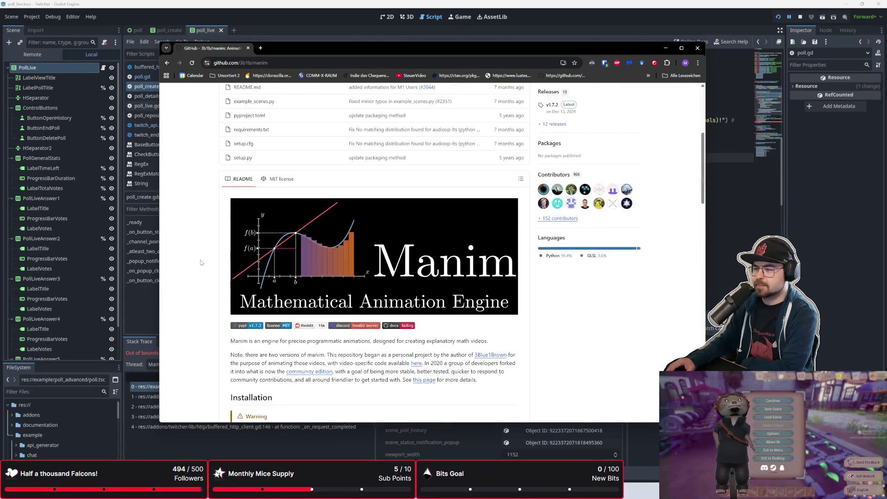
scroll(200, 263, up, 3)
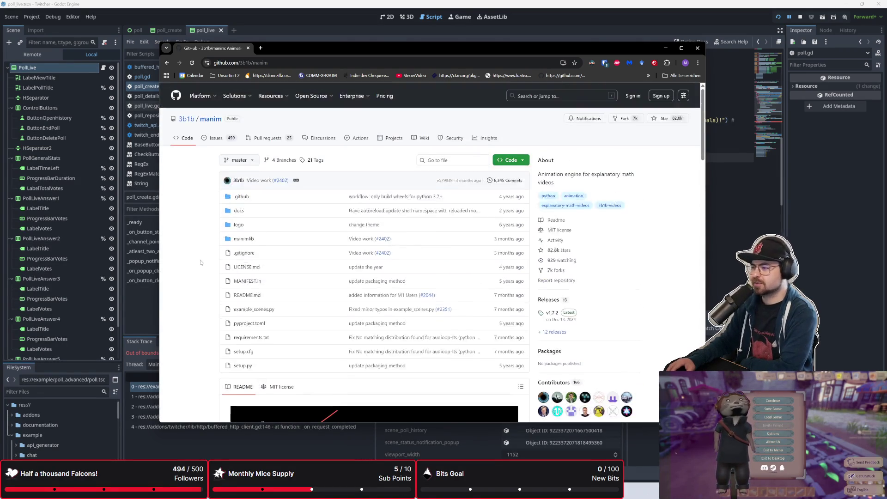
scroll(200, 262, down, 10)
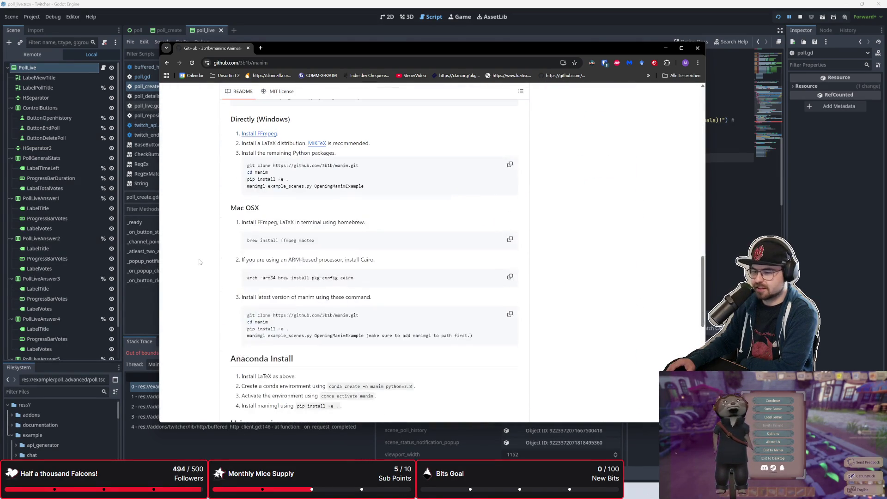
scroll(199, 262, down, 2)
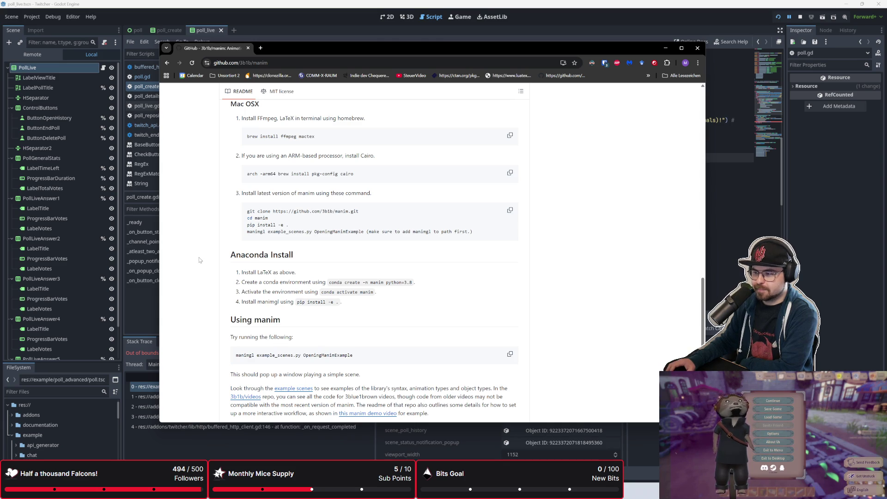
scroll(199, 261, down, 3)
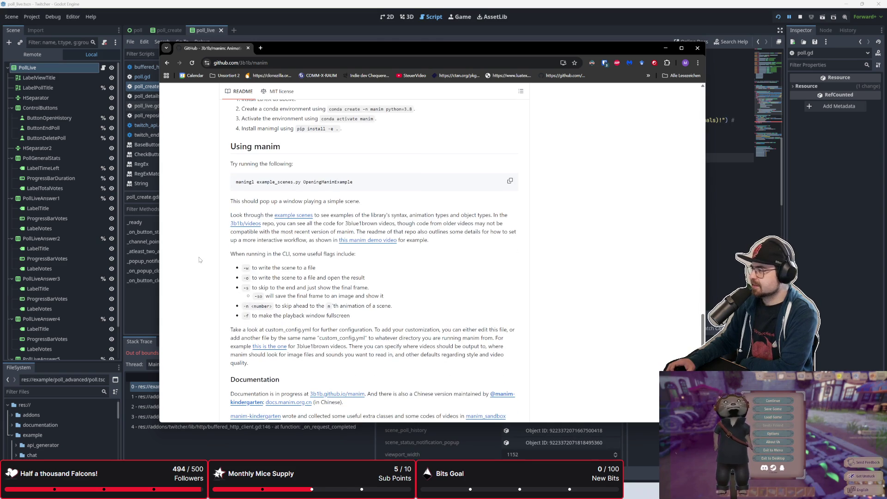
scroll(199, 261, up, 15)
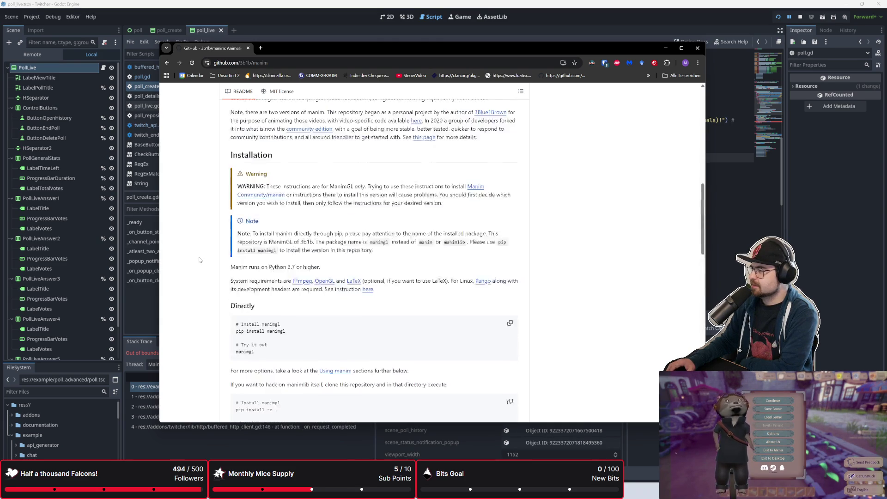
scroll(200, 259, up, 3)
scroll(200, 259, down, 2)
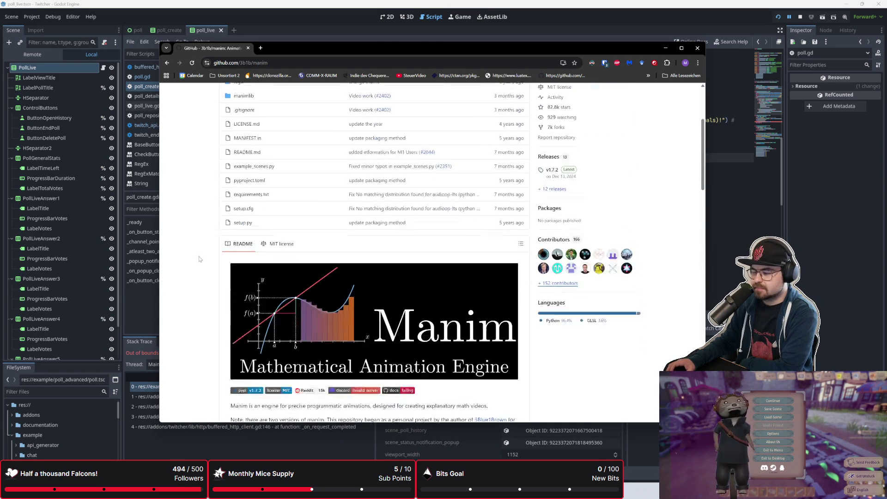
scroll(200, 259, up, 2)
scroll(199, 260, up, 3)
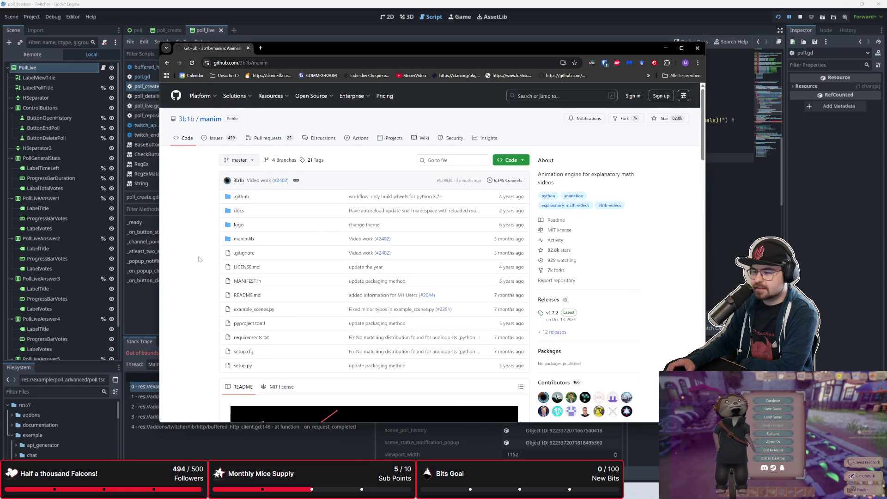
scroll(199, 259, down, 3)
scroll(199, 260, down, 15)
scroll(197, 260, down, 15)
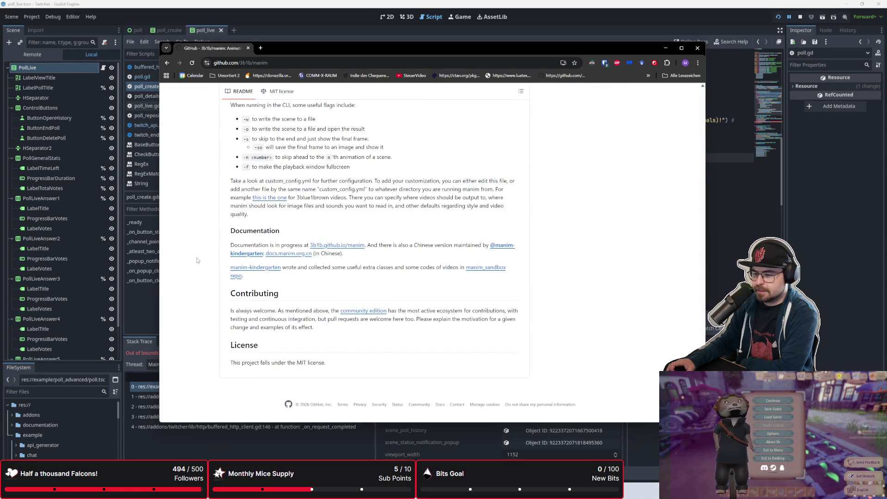
scroll(197, 260, up, 1)
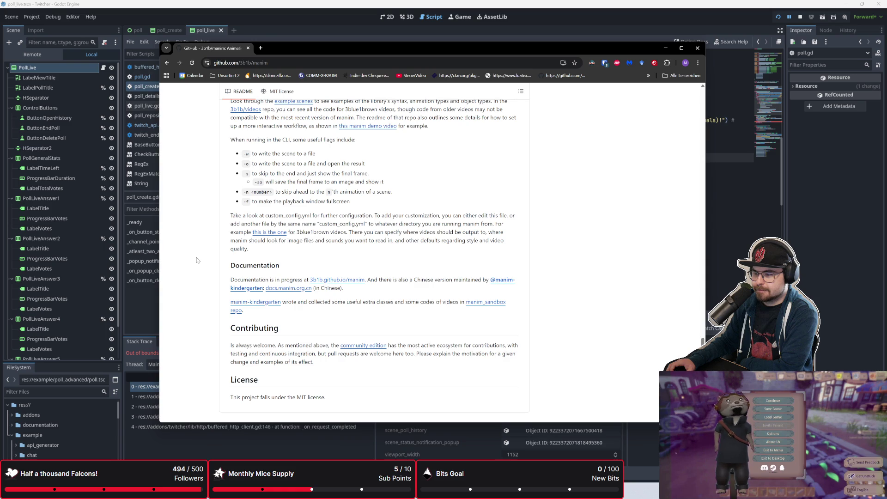
scroll(196, 260, up, 20)
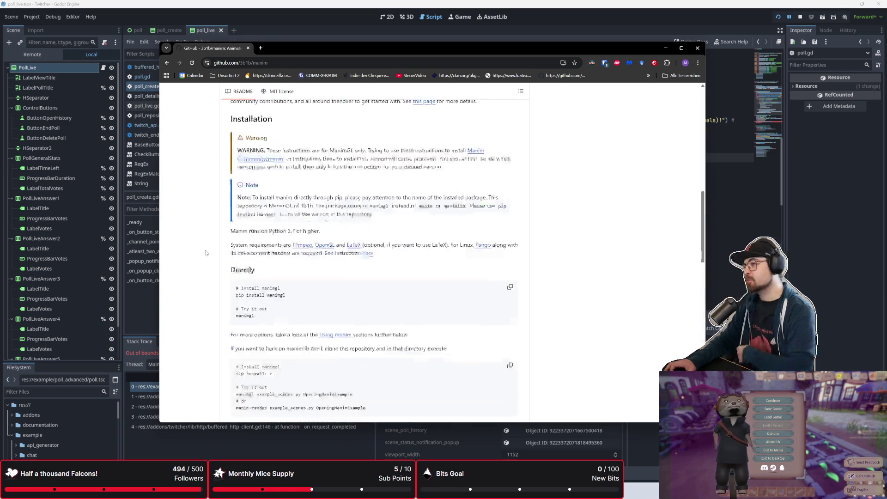
scroll(204, 259, up, 3)
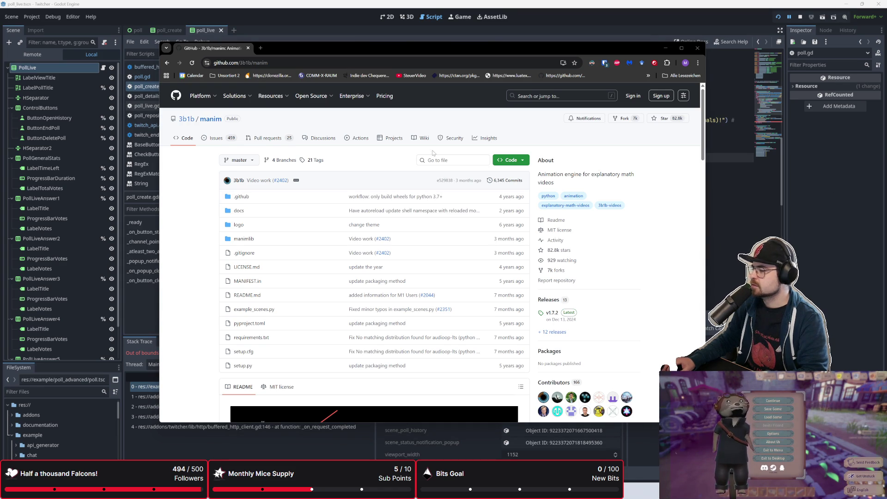
Step: Google 'manim community version', open manim.community, then follow its codeberg.org/ManimCommunity link
click(261, 48)
text(manim community version)
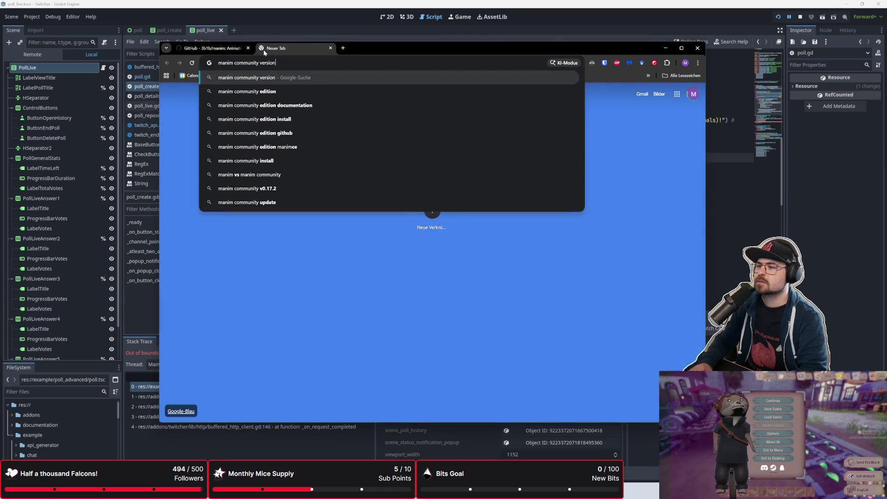
key(Return)
click(266, 160)
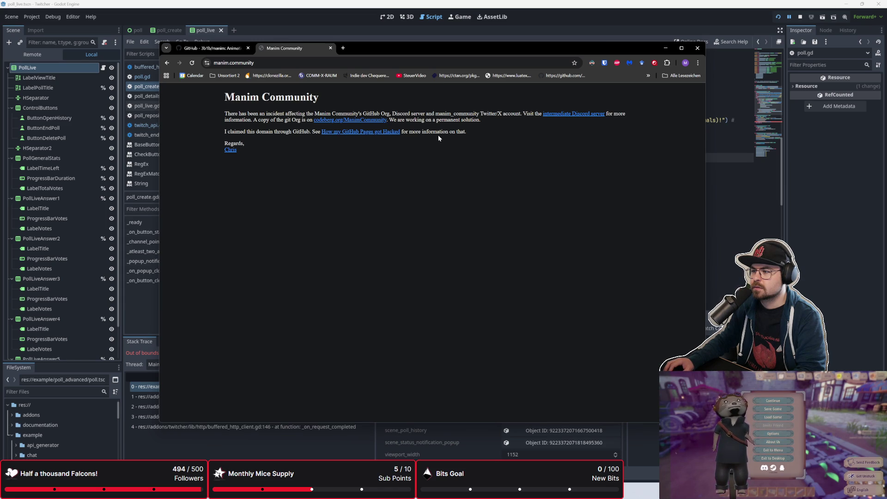
click(359, 123)
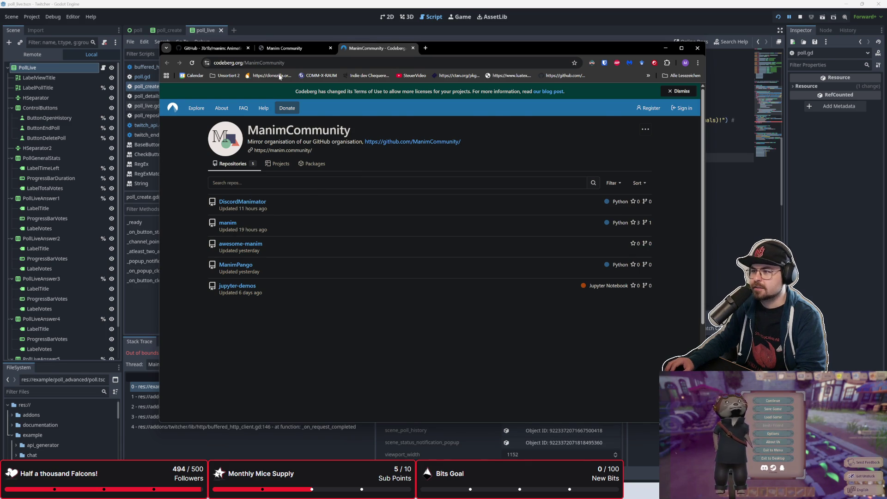
Step: Compare the Manim Community notice, GitHub manim page and Google results across tabs
click(284, 48)
click(213, 48)
click(284, 48)
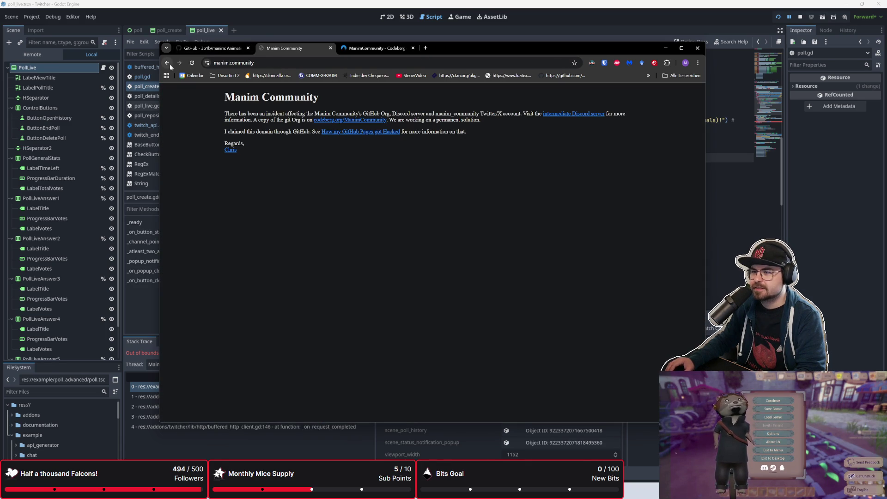
click(458, 48)
scroll(233, 230, down, 4)
scroll(233, 229, down, 10)
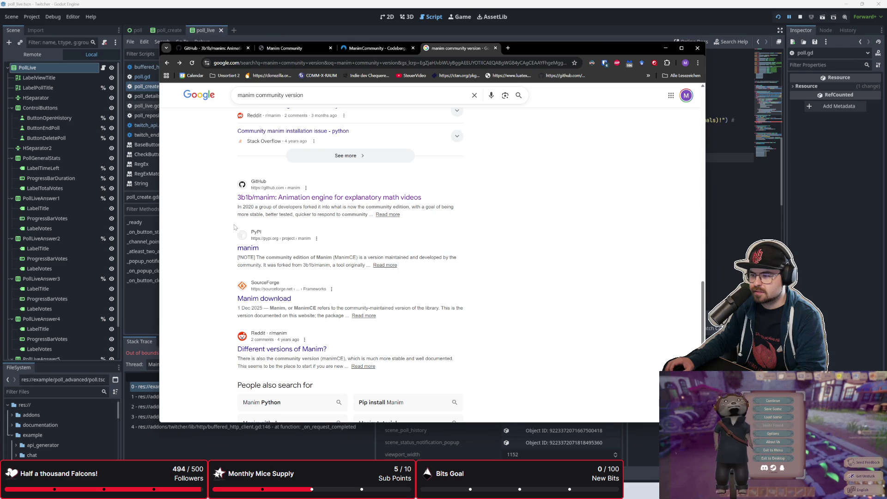
scroll(208, 224, down, 2)
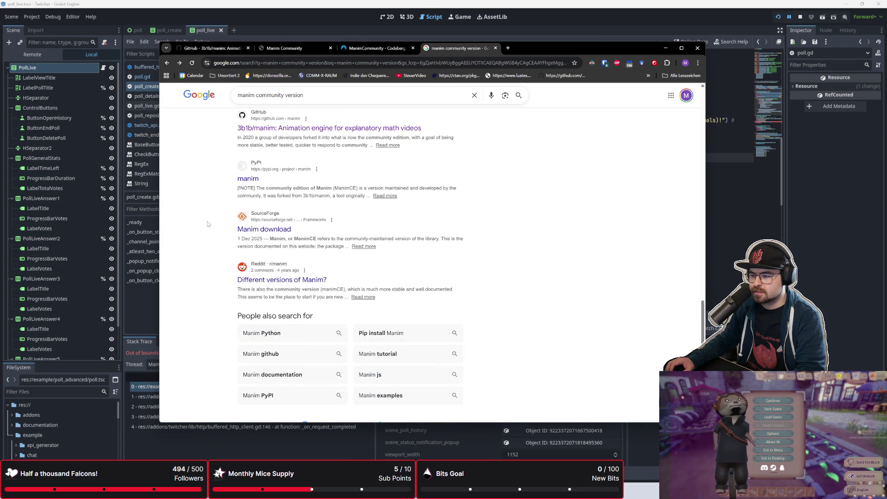
click(381, 49)
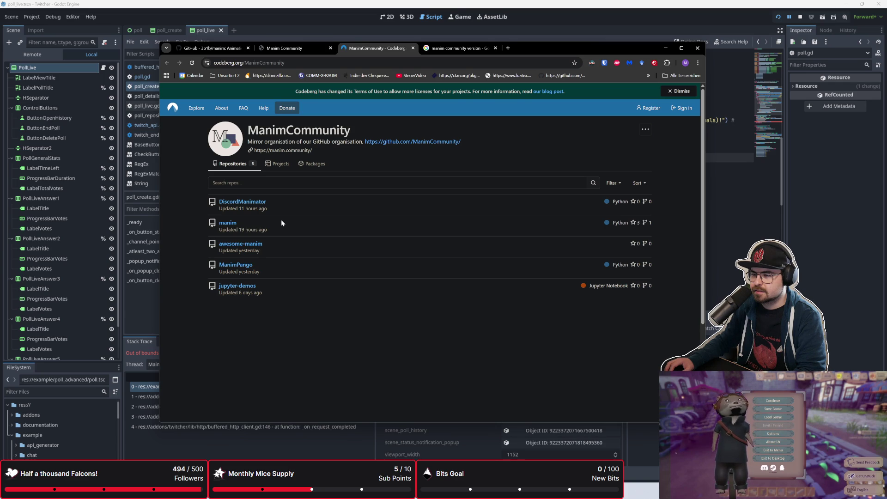
Step: Open the manim repository on Codeberg, skim its README, and reread the incident notice
click(225, 223)
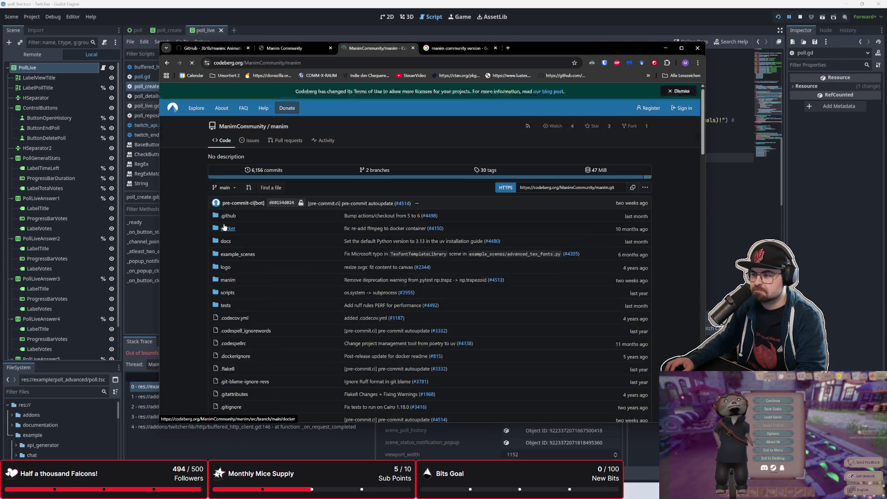
scroll(170, 226, down, 3)
scroll(170, 226, down, 5)
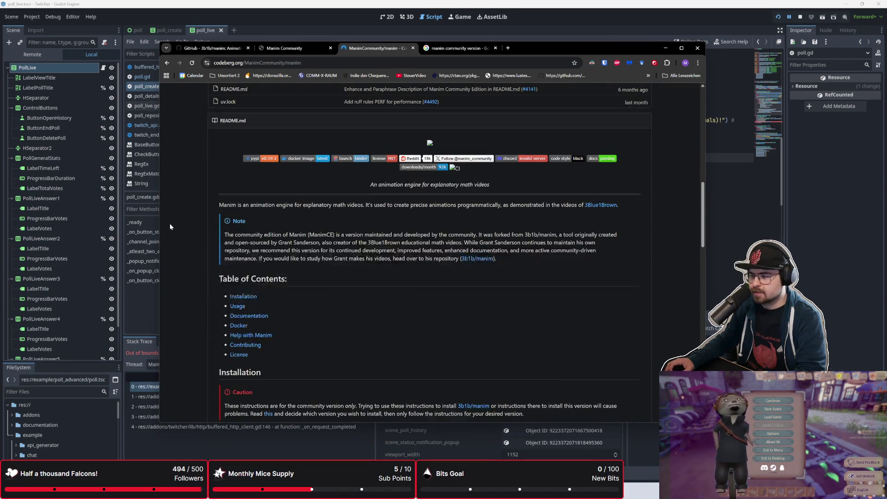
scroll(170, 227, down, 3)
scroll(170, 227, up, 12)
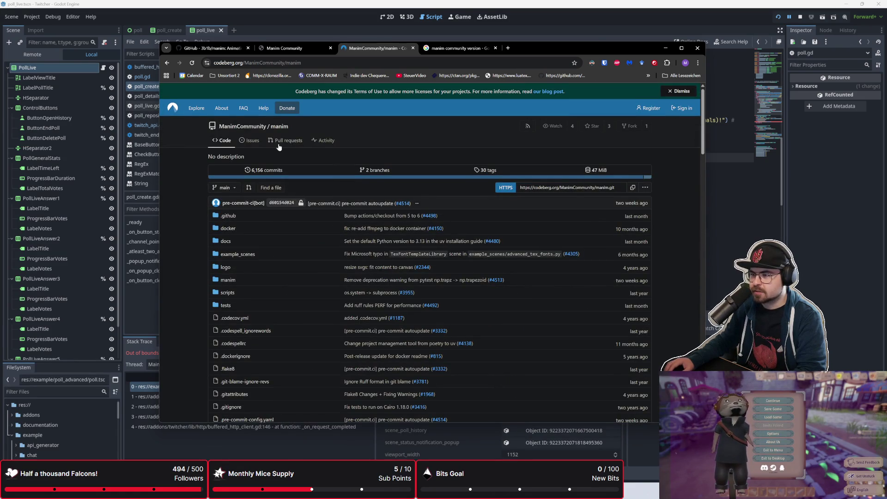
click(315, 52)
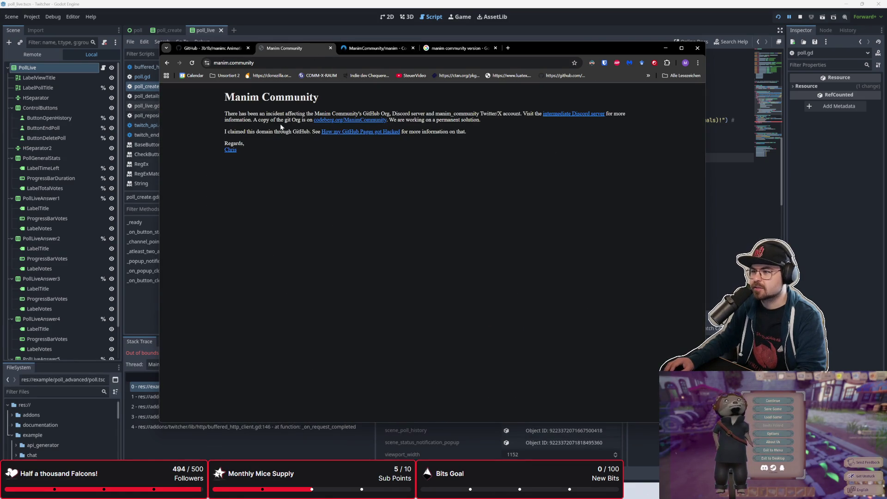
mouse_move(224, 112)
mouse_down()
mouse_move(337, 132)
mouse_move(339, 156)
mouse_up()
click(339, 153)
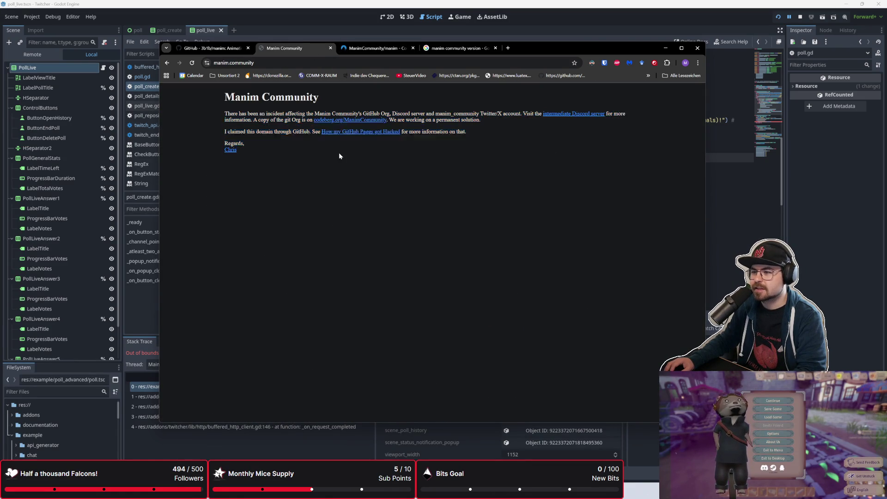
Step: Close the Codeberg, Google and Manim Community tabs and return to poll_create.gd in Godot
middle_click(381, 52)
middle_click(380, 52)
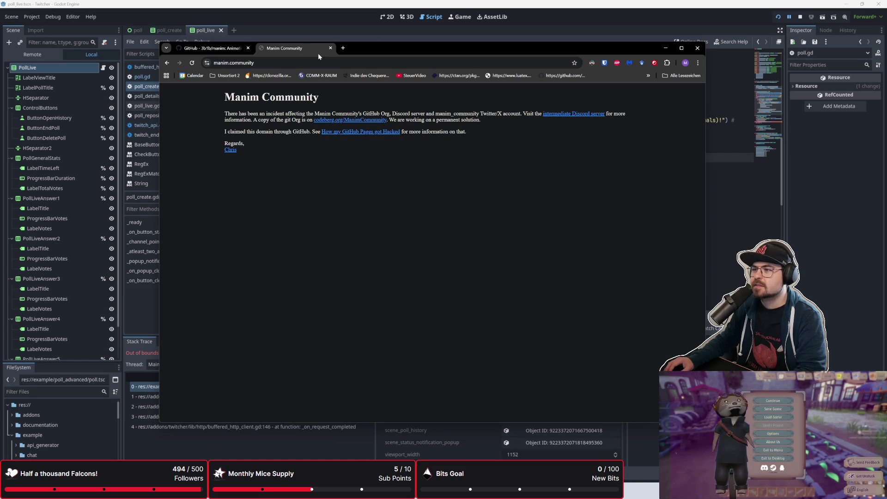
middle_click(319, 54)
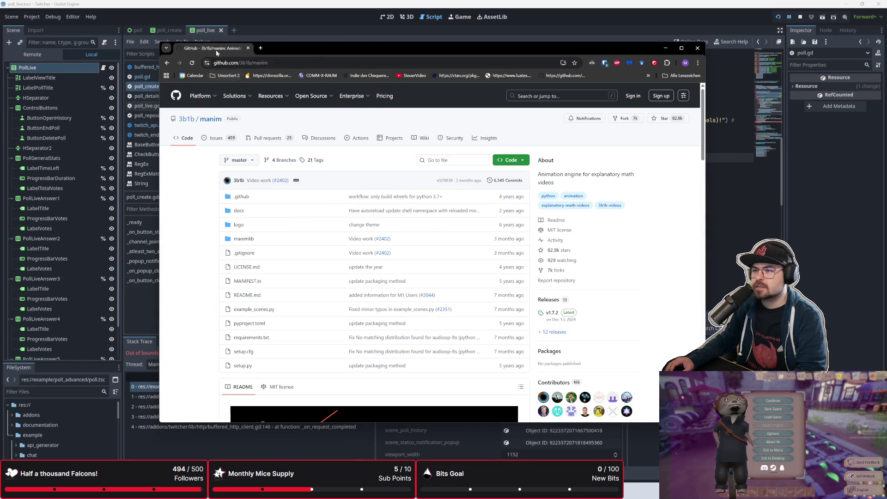
middle_click(215, 49)
click(437, 231)
Step: Insert blank lines under the start-poll function header for a new guard
scroll(437, 229, up, 7)
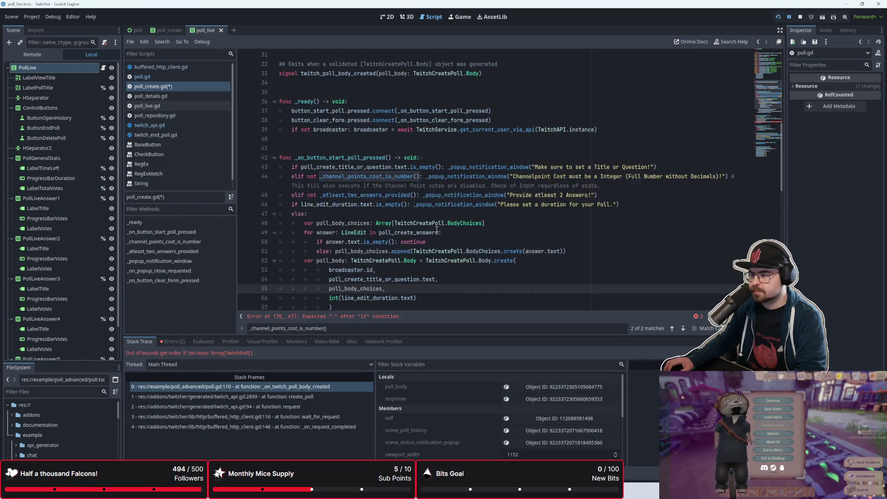
scroll(393, 226, down, 13)
scroll(394, 226, up, 3)
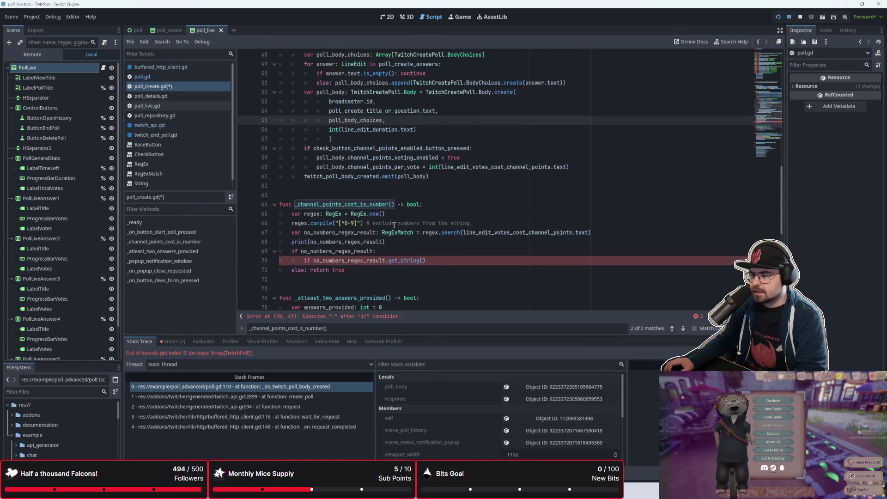
ctrl+scroll(406, 253, down, 1)
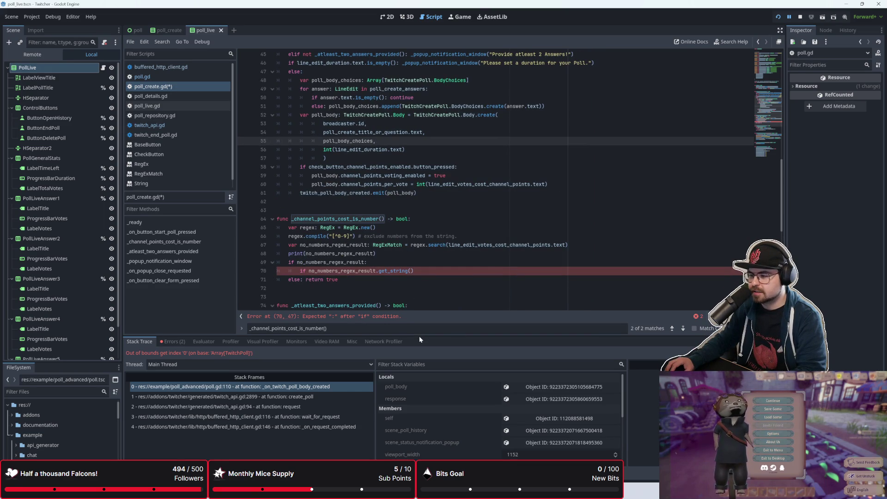
drag(420, 339, 420, 384)
scroll(403, 293, up, 2)
scroll(403, 293, up, 1)
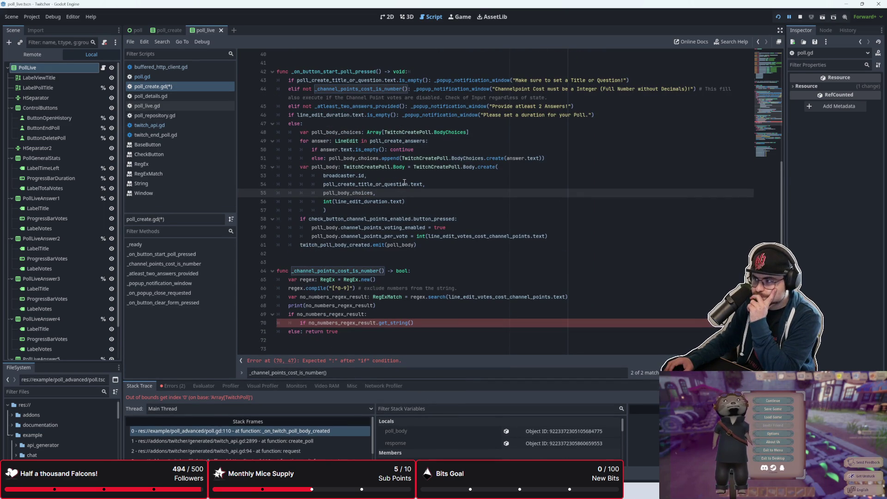
mouse_move(405, 183)
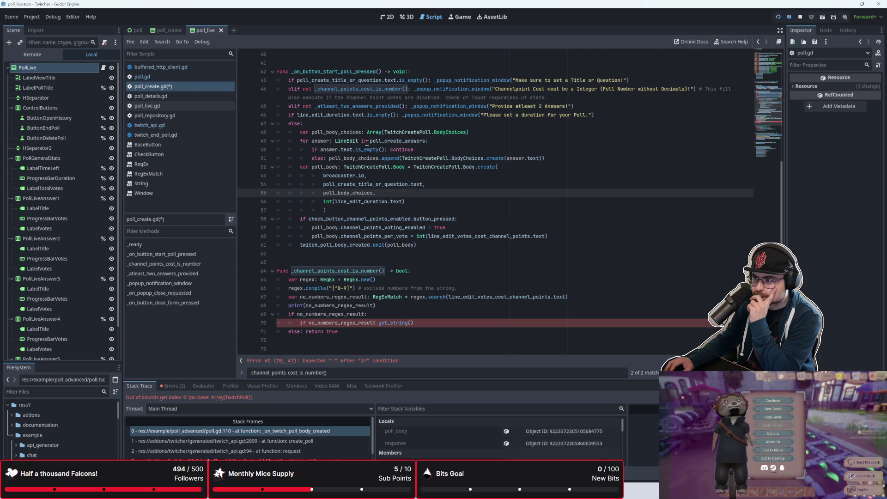
click(451, 71)
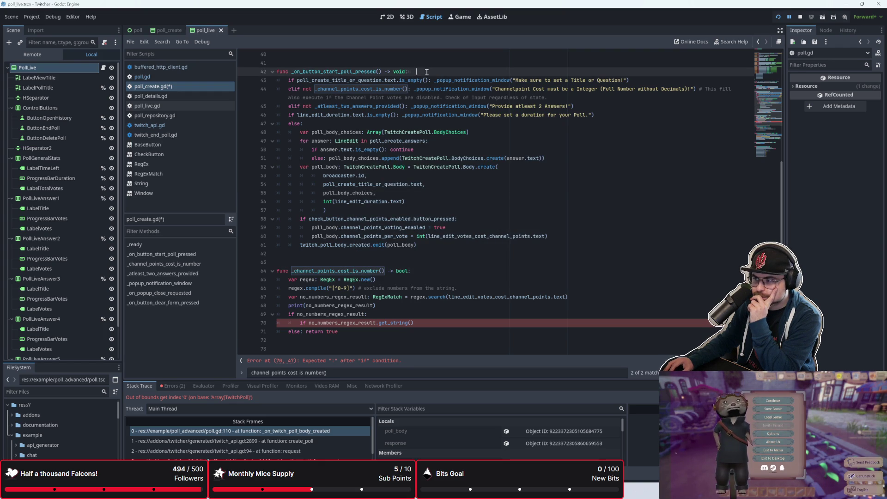
key(Return)
key(Return)
key(Return)
key(Up)
key(Up)
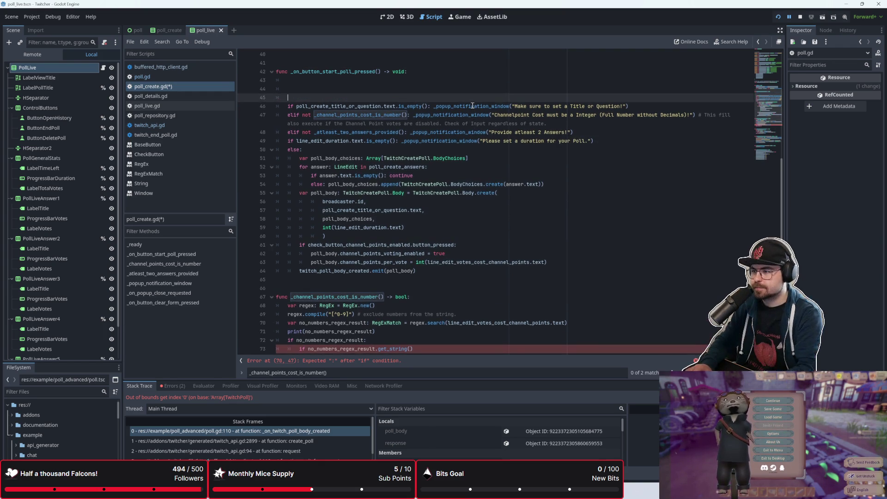
Step: Write the guard 'if create_poll_form_valid: pass' followed by 'else: return'
text(if fo)
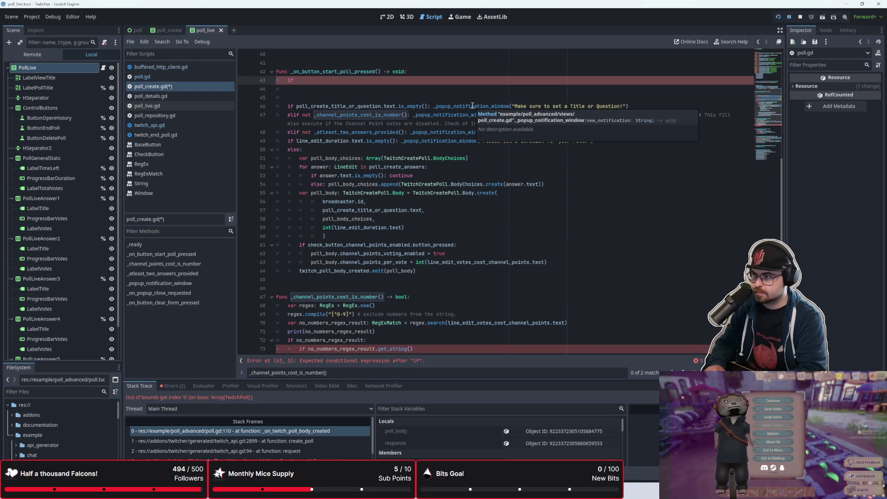
key(BackSpace)
key(BackSpace)
key(BackSpace)
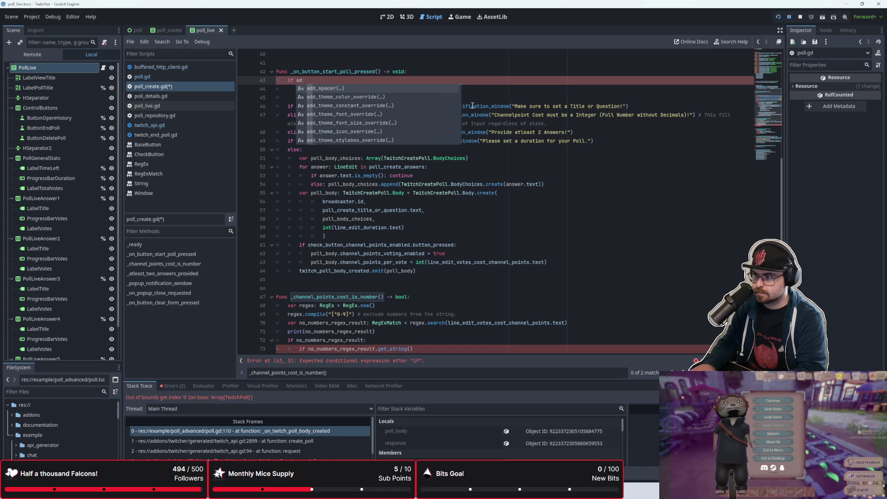
text(f)
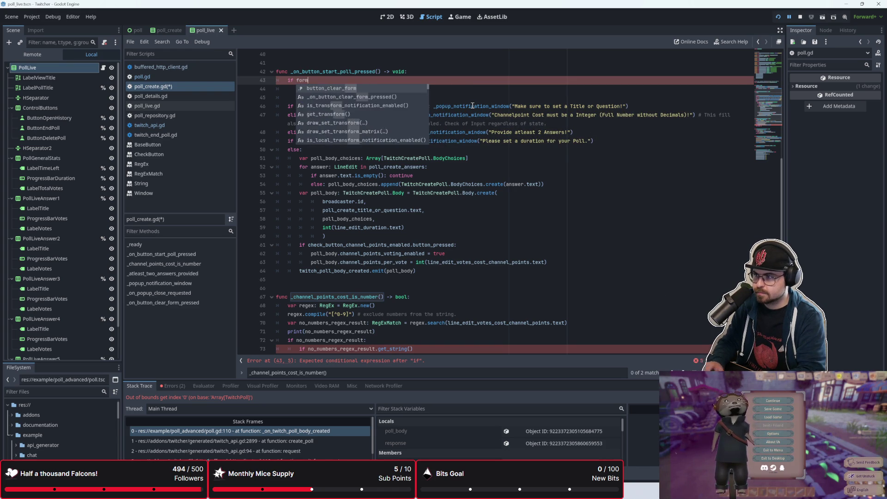
key(BackSpace)
text(creat)
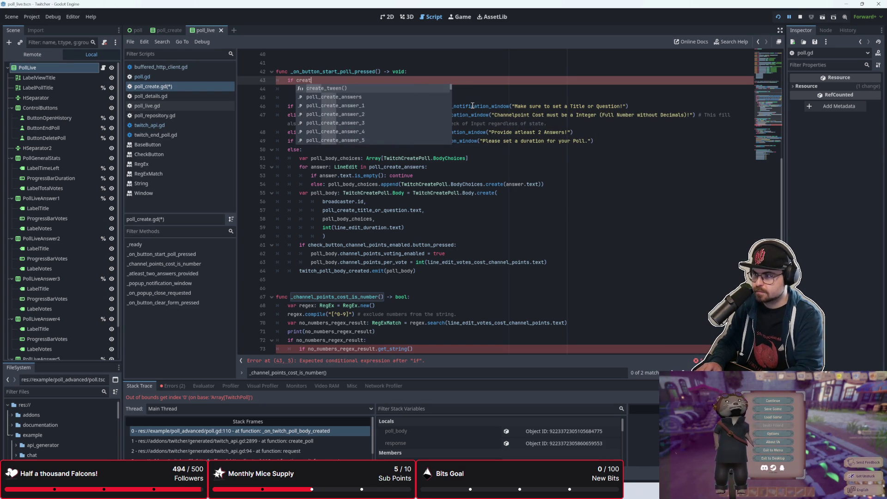
text(e_poll_form_vald)
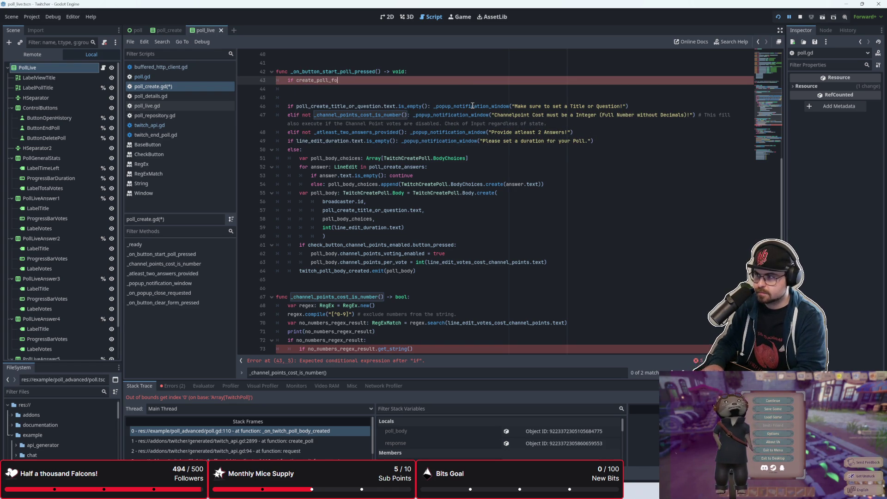
key(BackSpace)
text(id:)
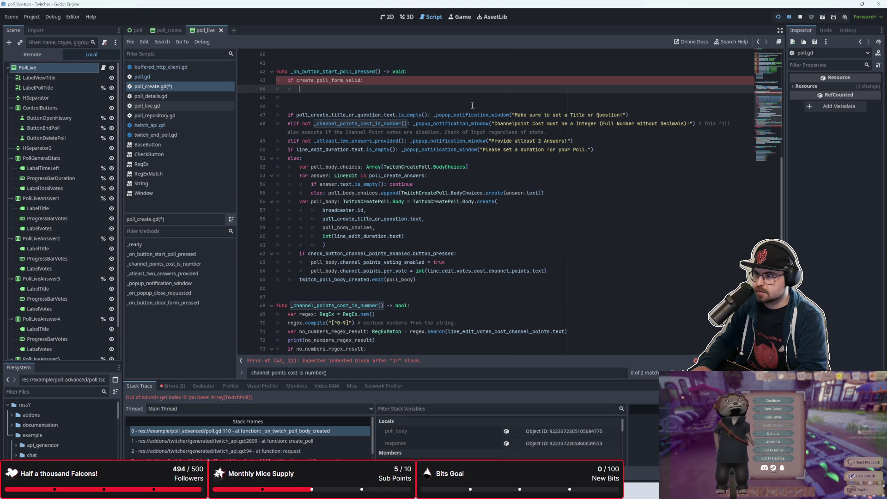
key(Return)
text(else: return)
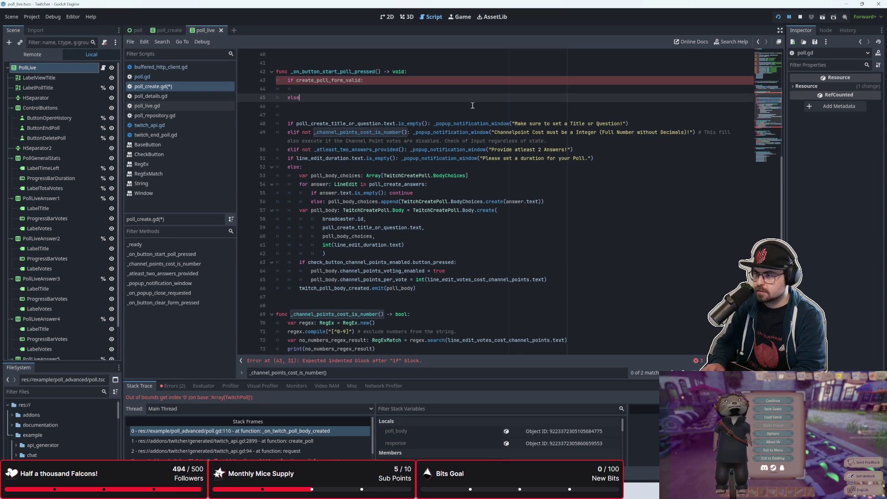
key(Up)
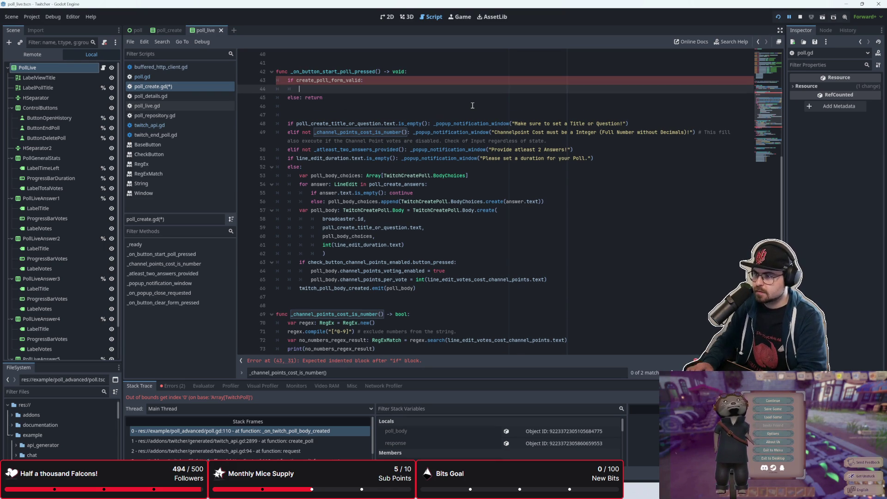
text(pass)
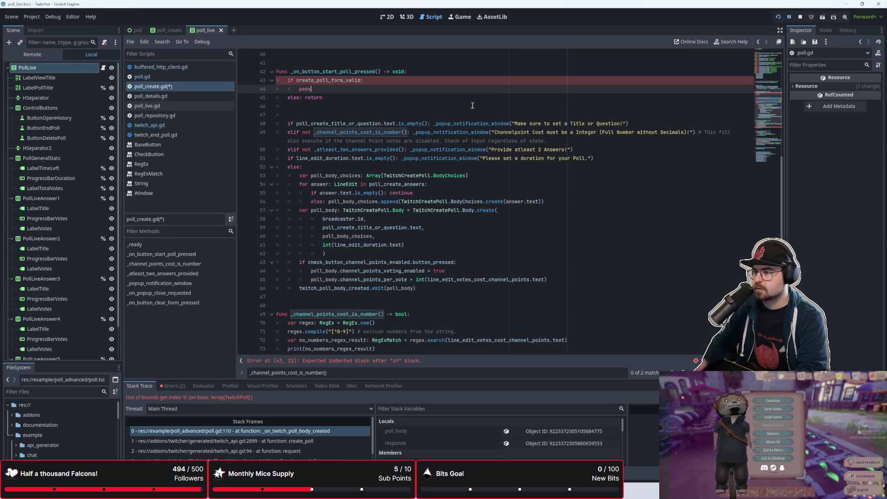
Step: Add () so line 43's condition calls create_poll_form_valid()
click(473, 105)
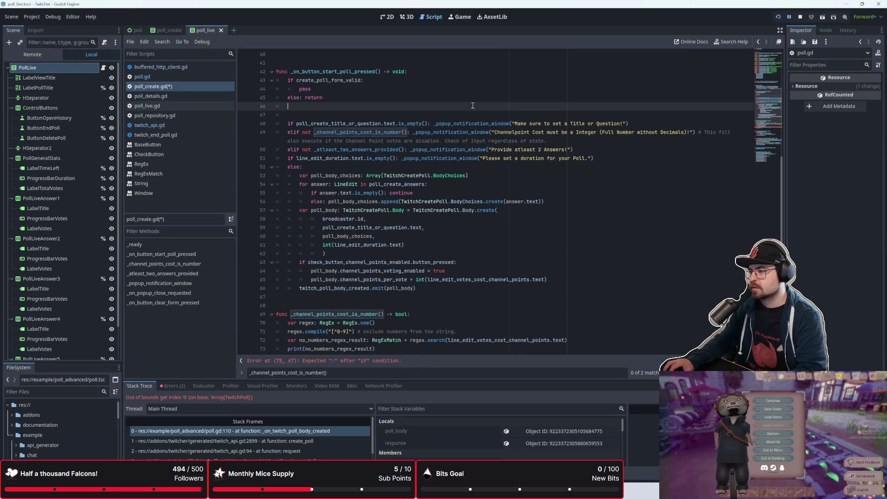
click(353, 82)
text(())
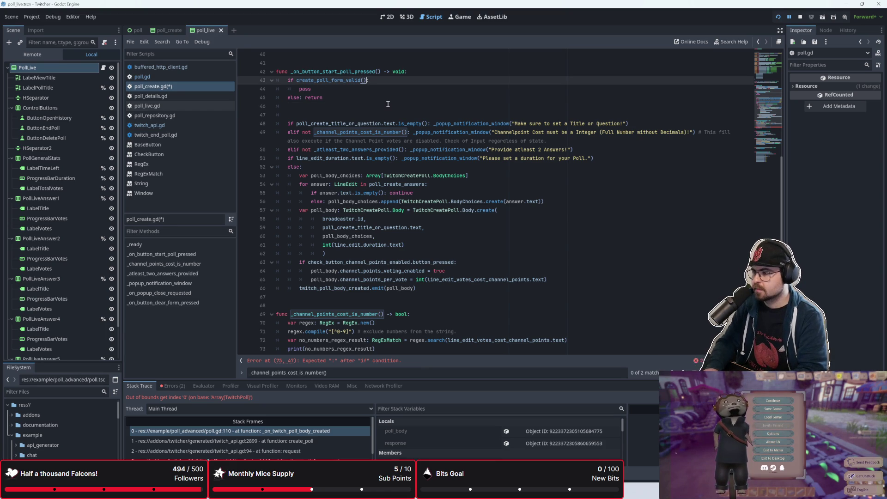
click(388, 104)
scroll(356, 194, down, 1)
click(322, 273)
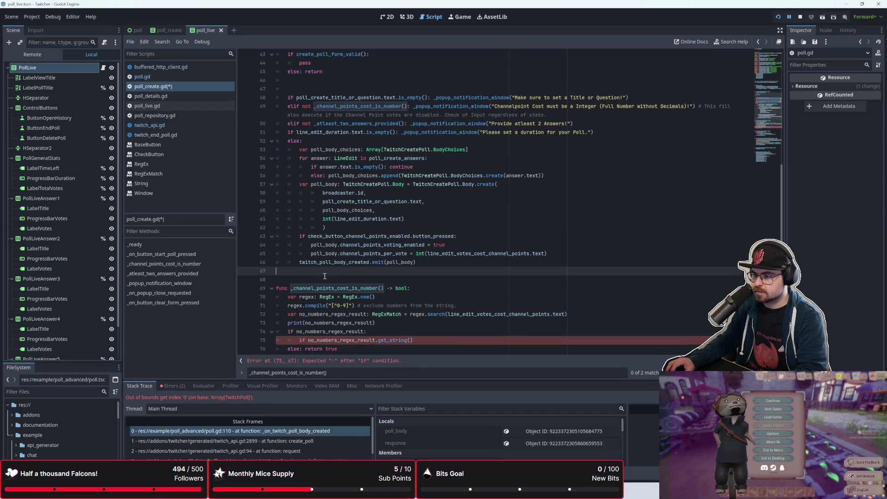
Step: Declare 'func _create_poll_form_valid() -> bool:' on line 68 and add the underscore to the line-43 call
key(Return)
scroll(341, 279, up, 1)
text(func _)
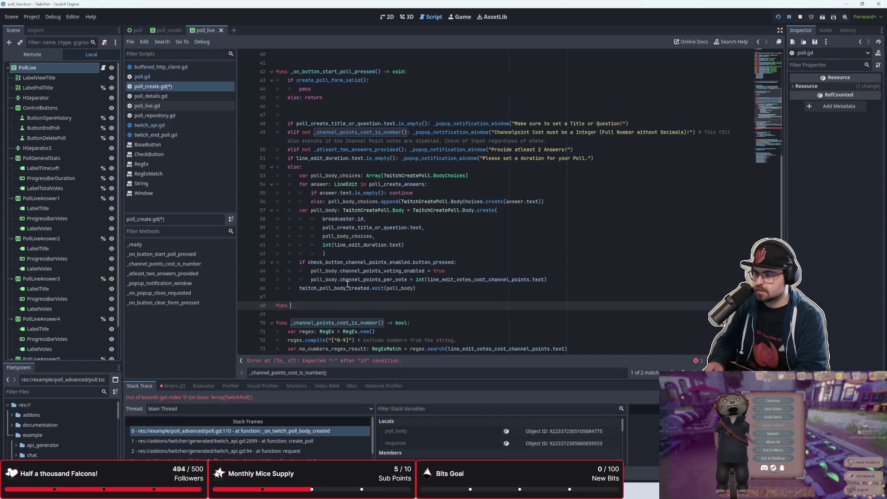
click(297, 81)
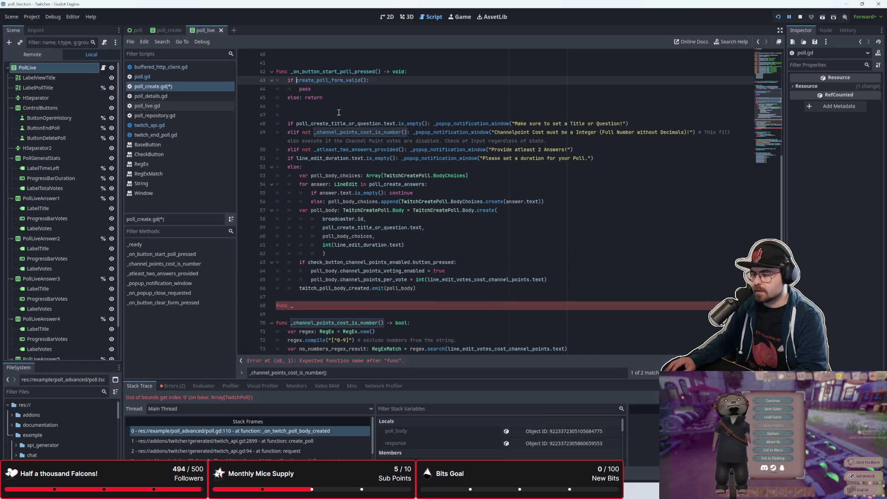
text(_)
click(312, 309)
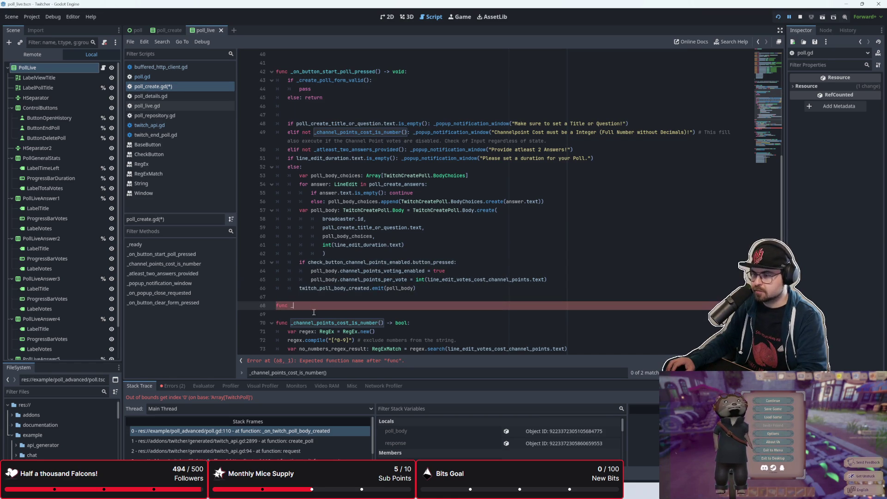
text(reate_poll_form_valid())
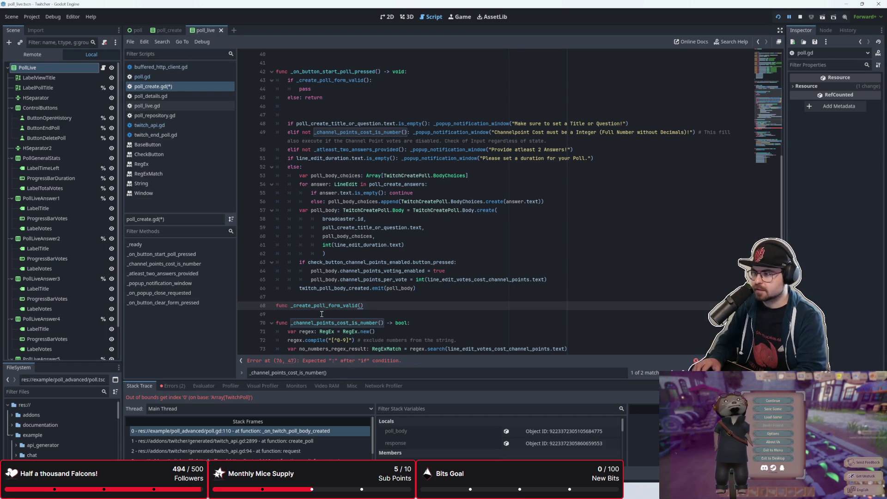
text( -> bool:)
key(Return)
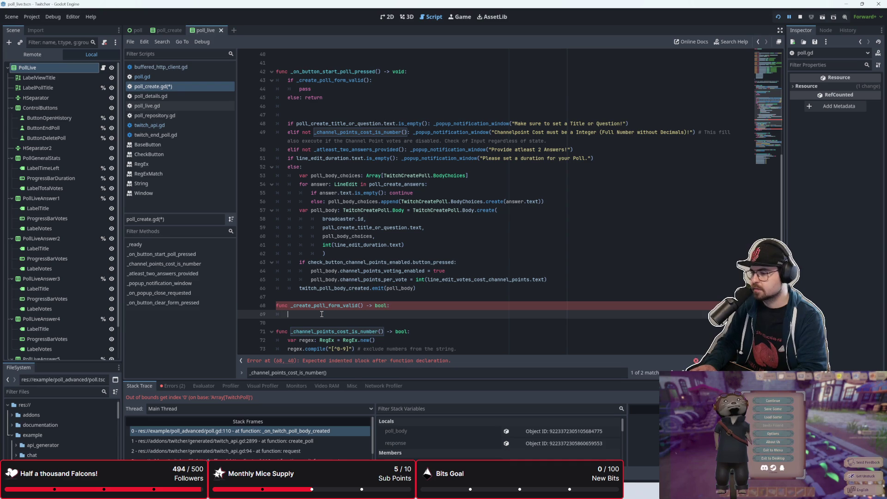
Step: Move down to the get_string() check on line 77 in _channel_points_cost_is_number
scroll(322, 314, down, 2)
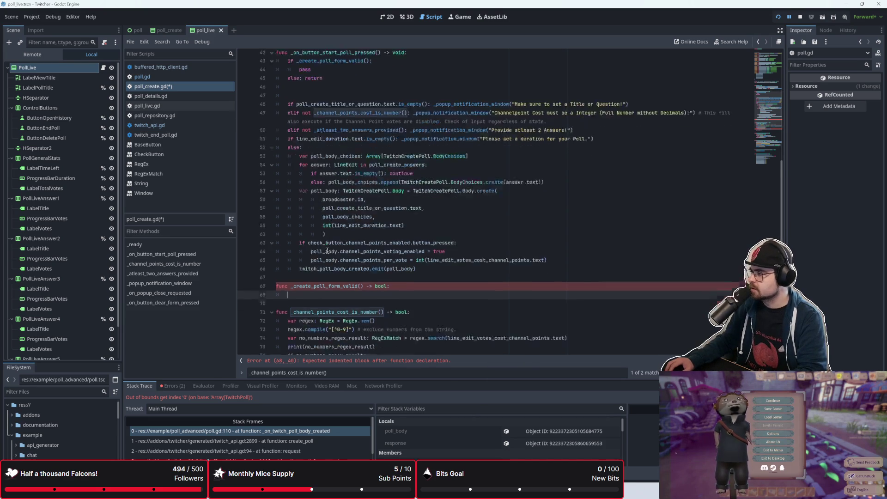
scroll(327, 254, down, 4)
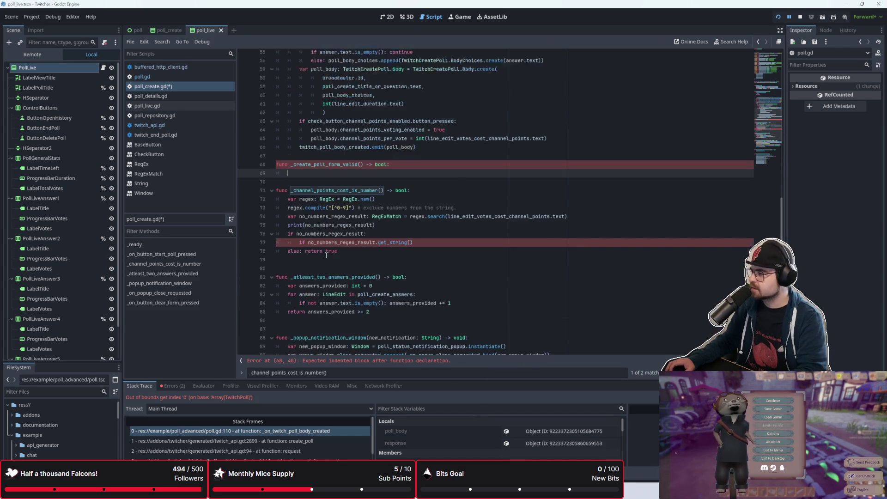
click(354, 240)
click(358, 247)
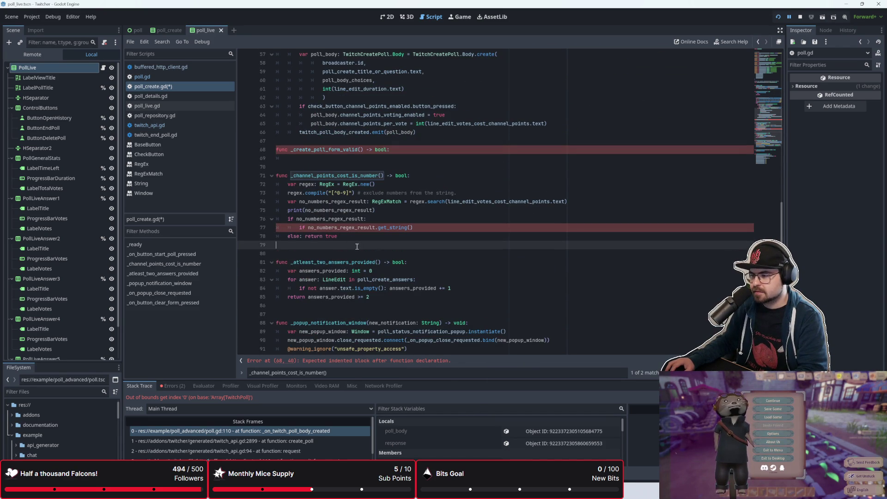
key(Up)
click(433, 227)
scroll(433, 227, up, 2)
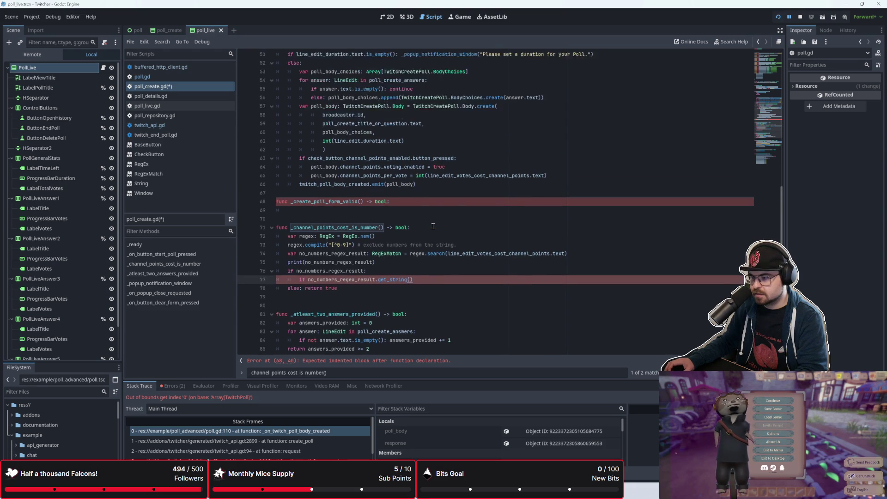
Step: Append ': return true' to line 77 and start a TODO comment 'check again when doing check'
text(:)
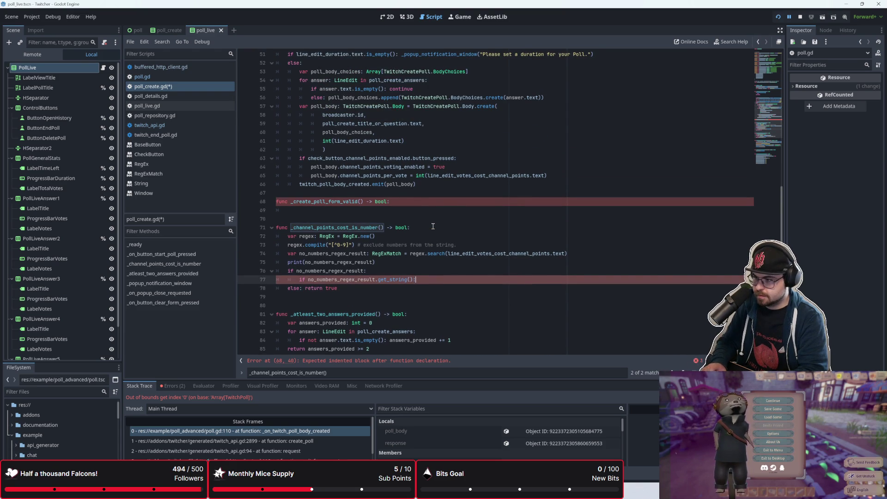
text( retrun)
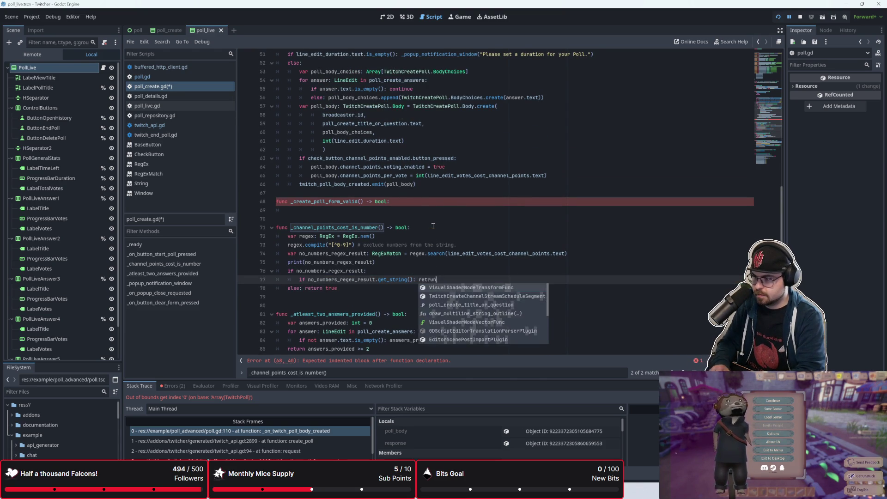
key(BackSpace)
key(BackSpace)
key(BackSpace)
text(urn true)
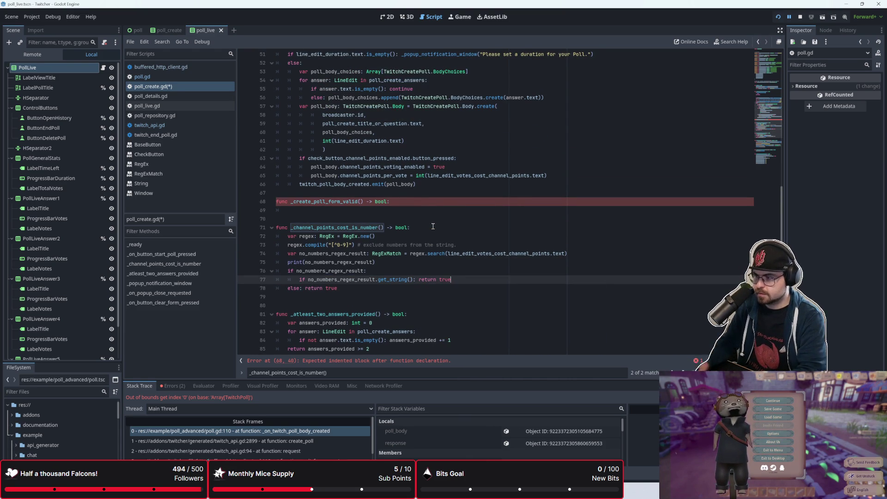
click(470, 284)
click(472, 283)
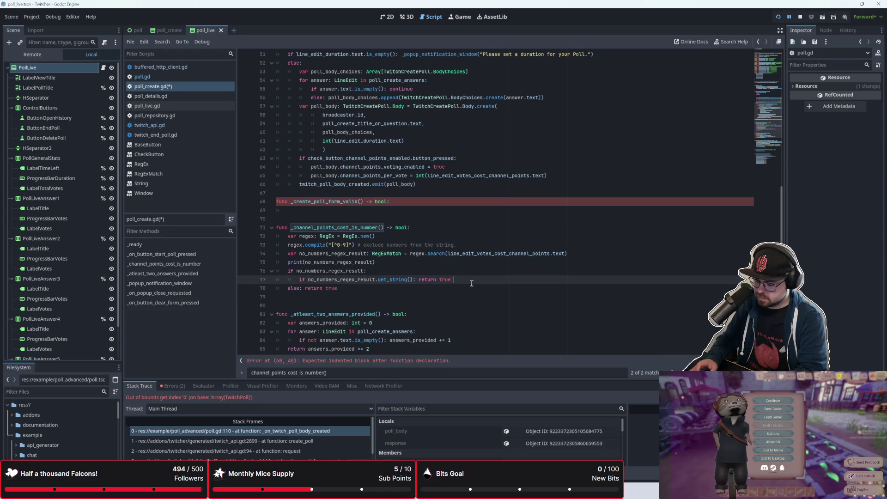
text(#TODO: CHE)
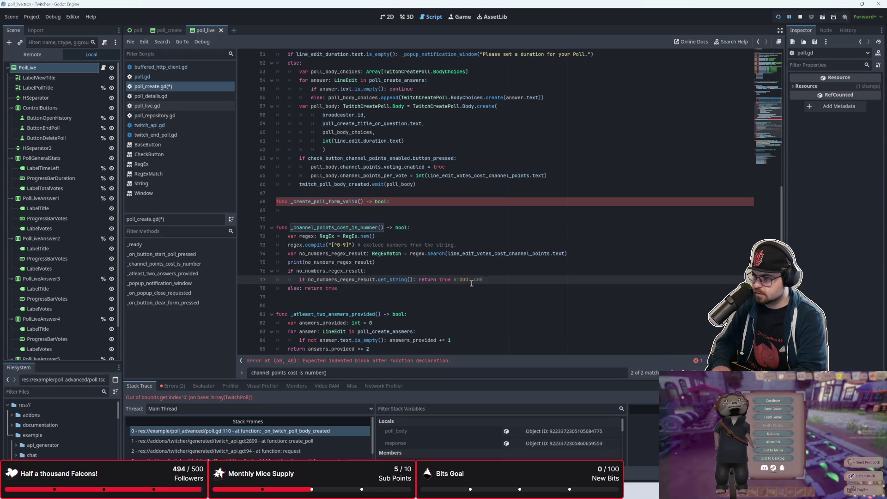
text(CK ?)
key(BackSpace)
key(BackSpace)
key(BackSpace)
text(check)
key(BackSpace)
key(BackSpace)
text(eck)
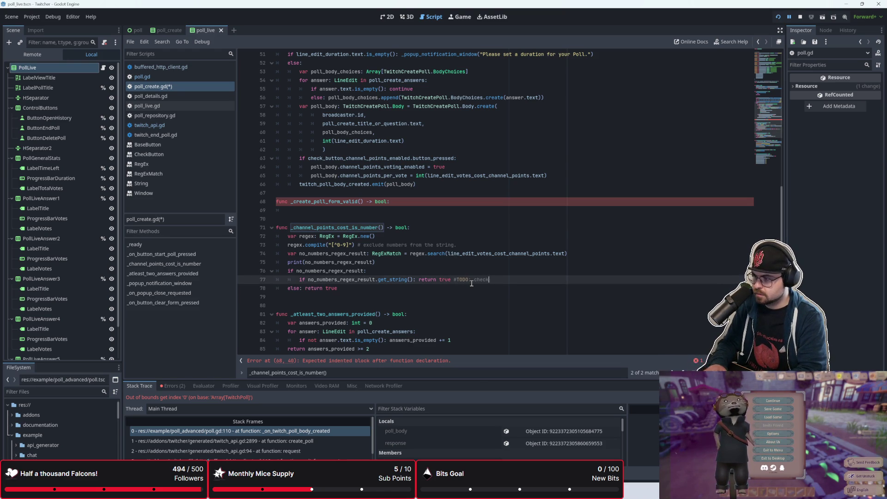
text( again when doing check for)
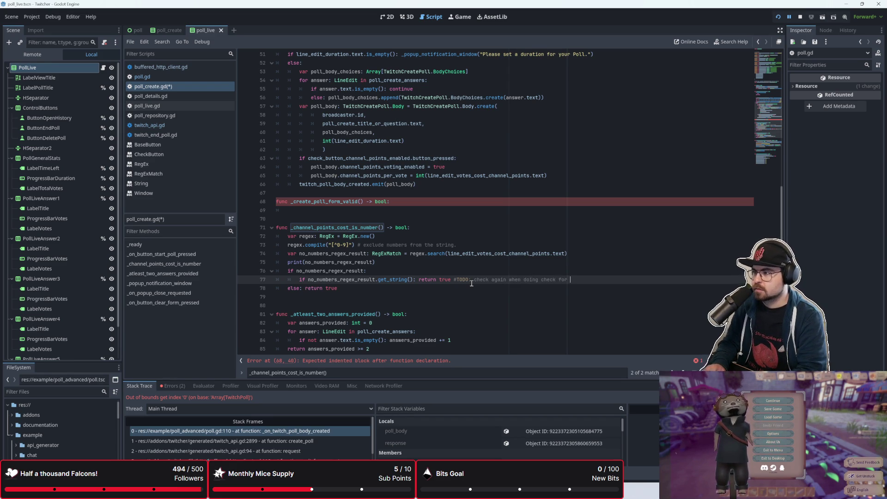
Step: Finish the TODO with 'channel points' and return to the end of line 76
scroll(467, 280, up, 3)
scroll(454, 271, down, 1)
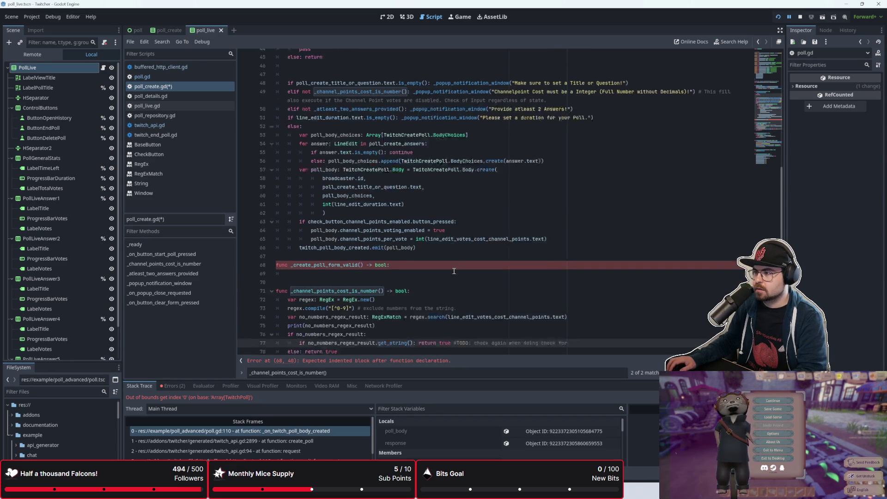
scroll(454, 272, down, 2)
scroll(454, 271, up, 2)
scroll(454, 271, down, 2)
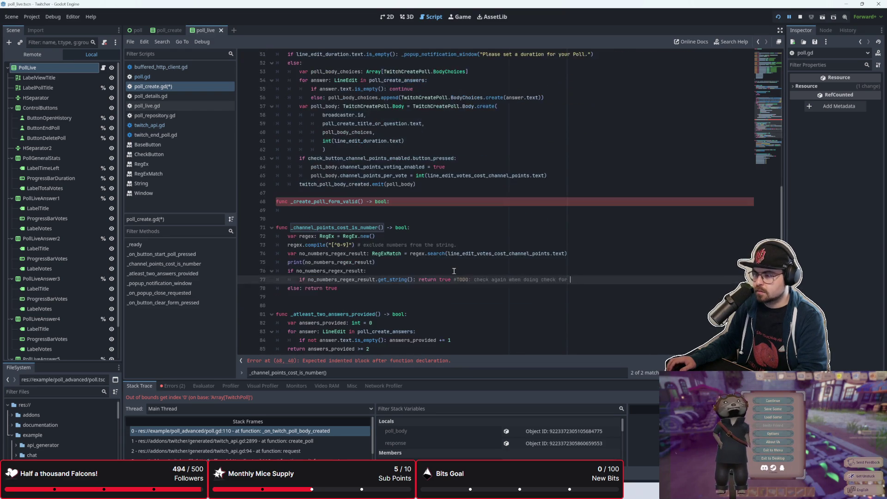
text(cp )
text(hannel p)
text(oints)
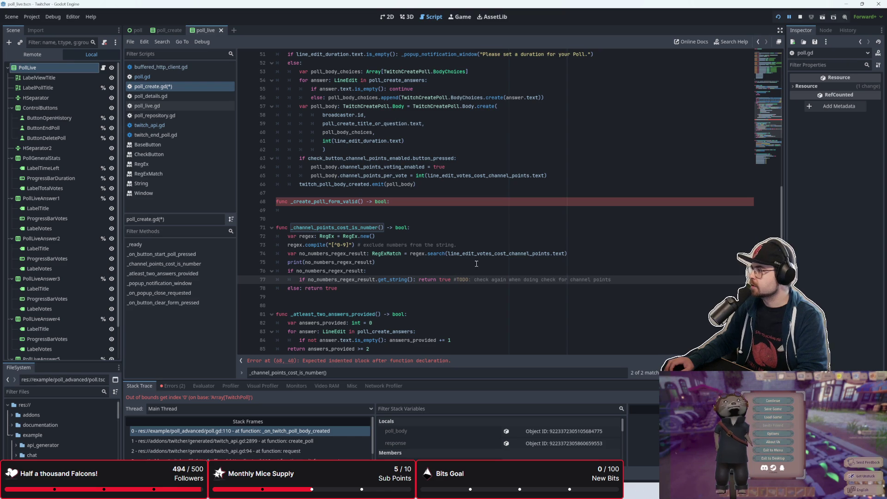
click(449, 254)
click(453, 271)
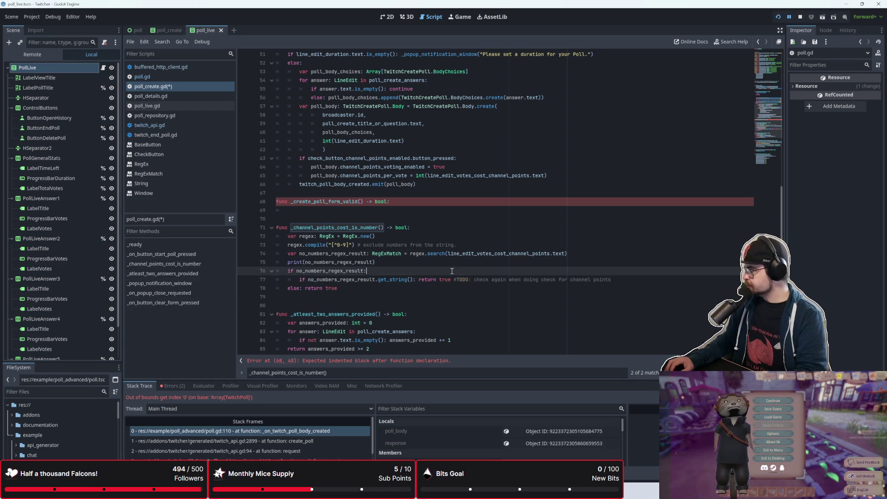
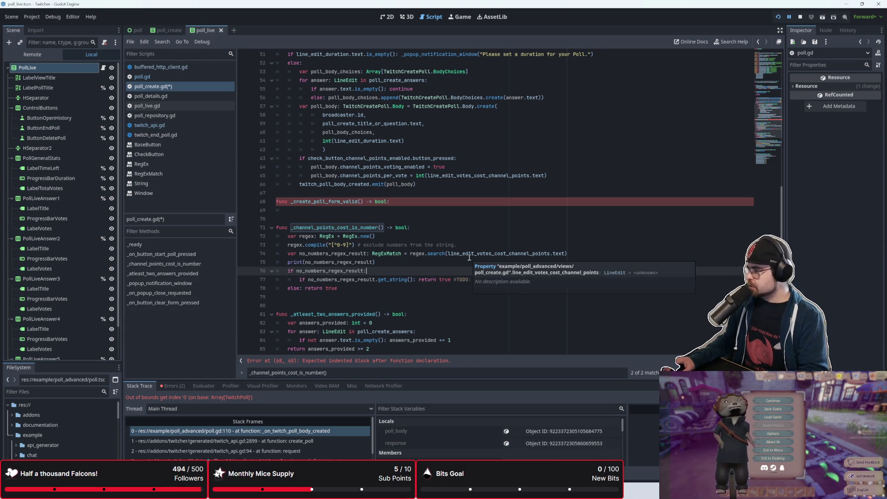
Step: Declare 'var tracker: bool = true' at the top of _create_poll_form_valid
scroll(383, 305, up, 4)
scroll(403, 269, down, 3)
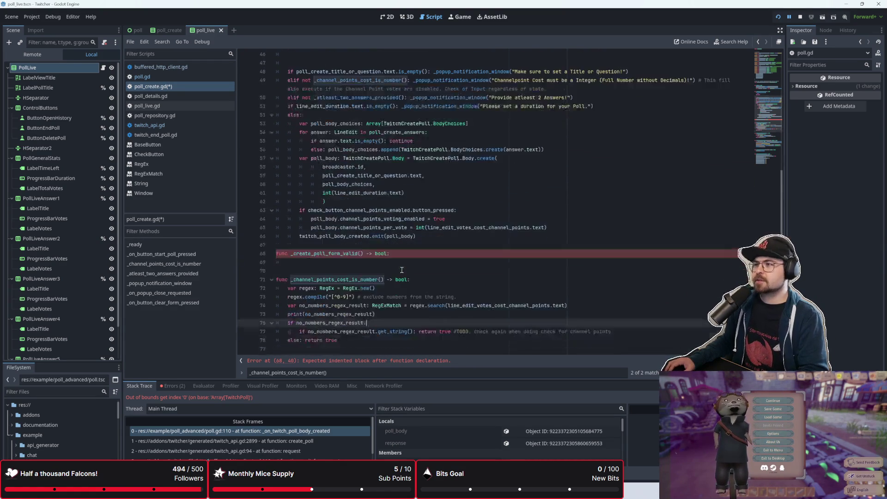
scroll(403, 269, down, 1)
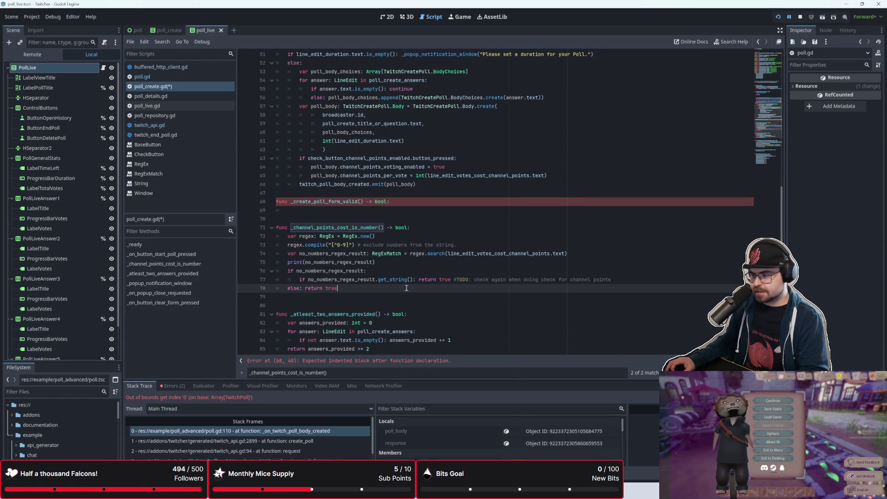
click(416, 280)
key(Up)
key(Up)
key(Up)
scroll(456, 223, up, 1)
scroll(418, 204, up, 3)
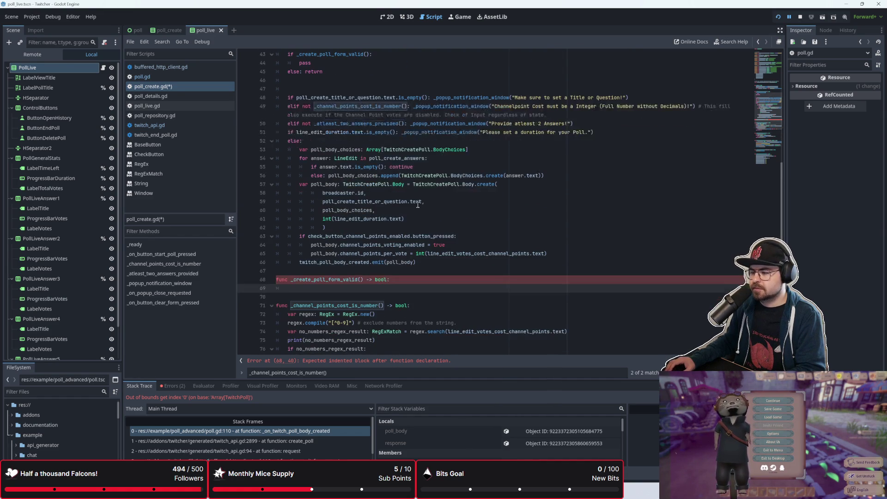
scroll(524, 255, down, 1)
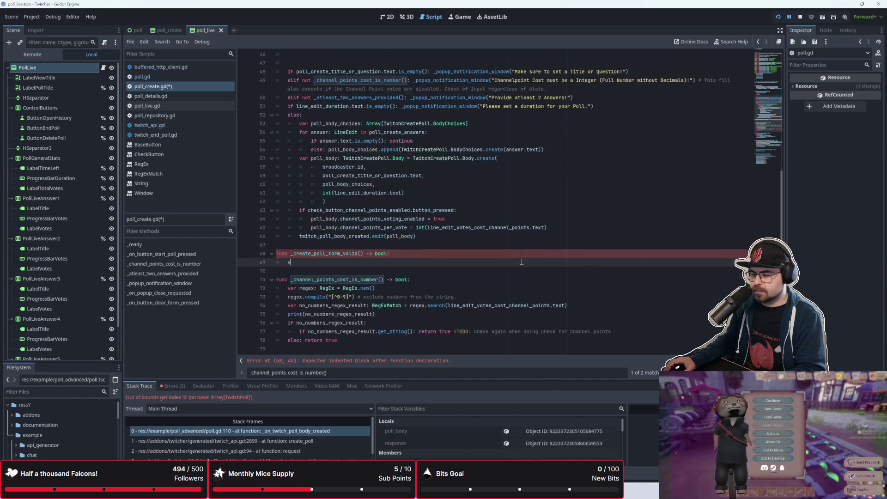
text(var tracker: bool )
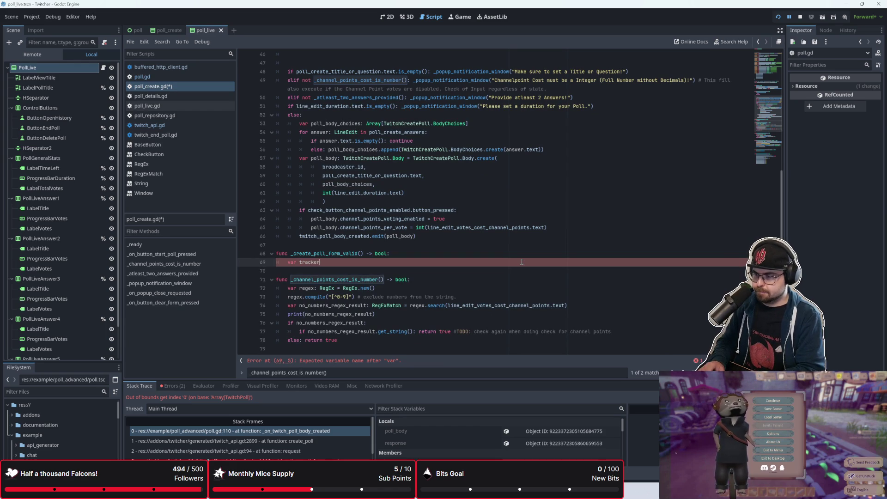
text(=)
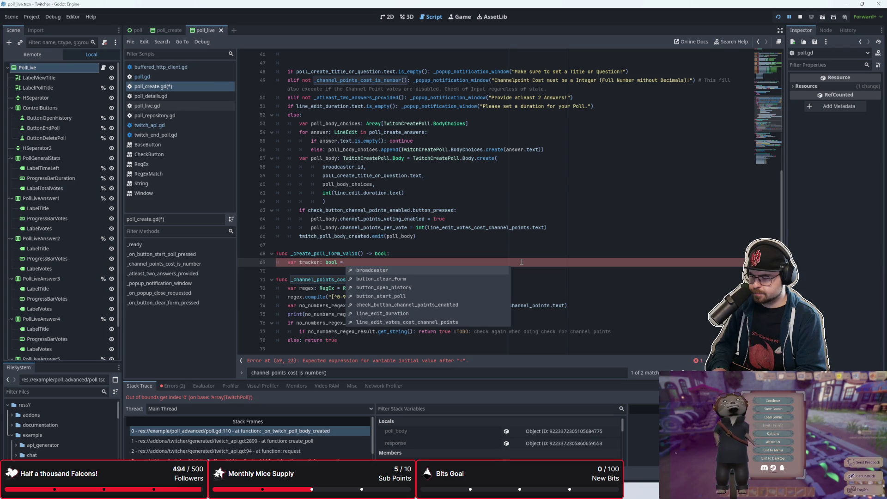
text(false)
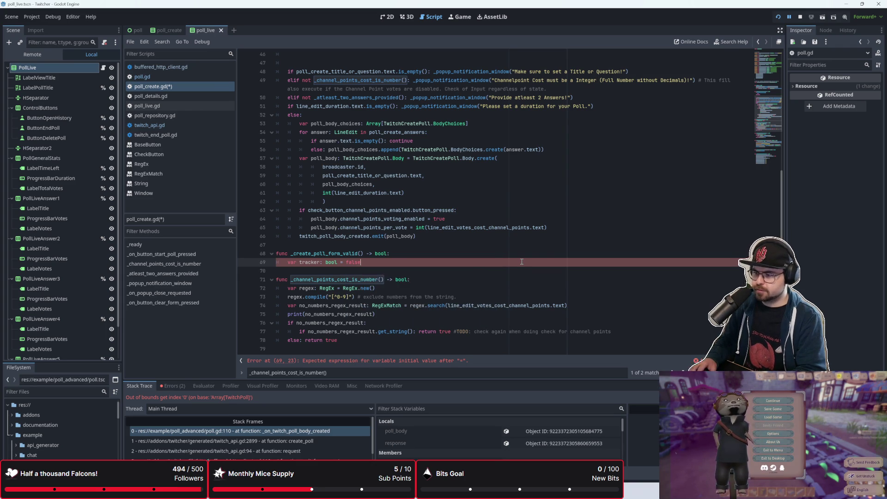
key(ctrl+BackSpace)
text(true)
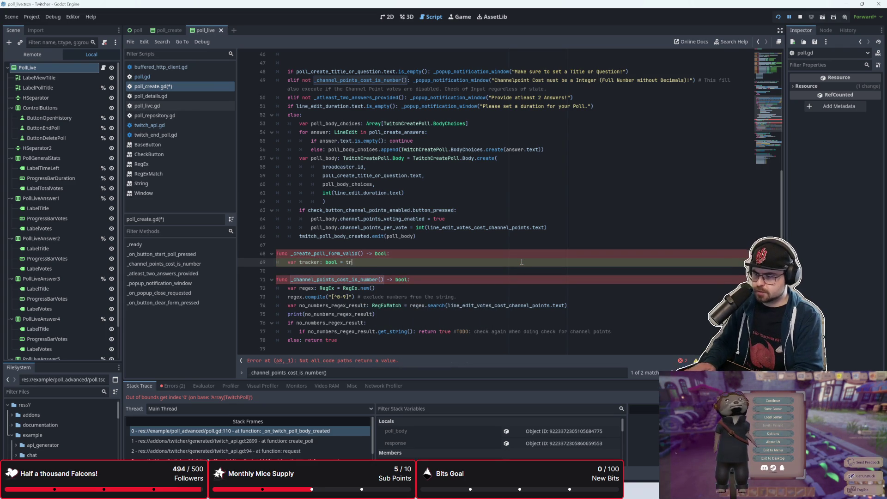
key(Return)
key(Return)
key(Return)
Step: Make the function end with 'return tracker'
text(if tracker)
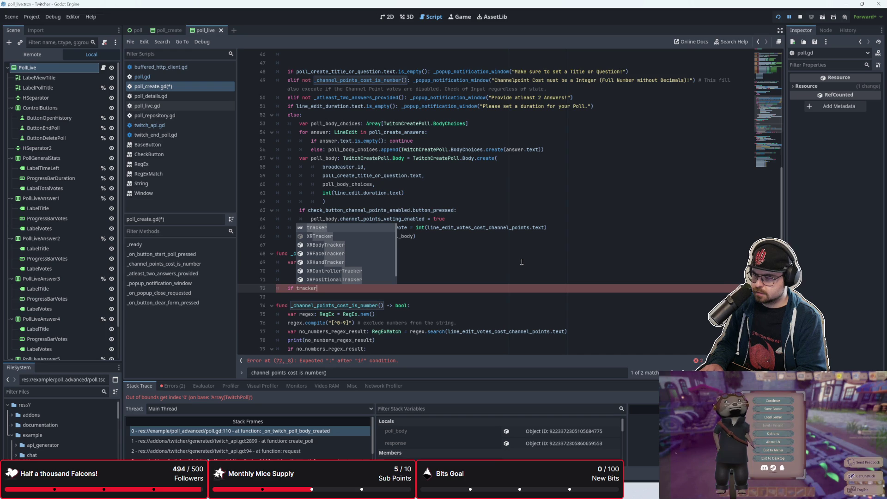
text(:)
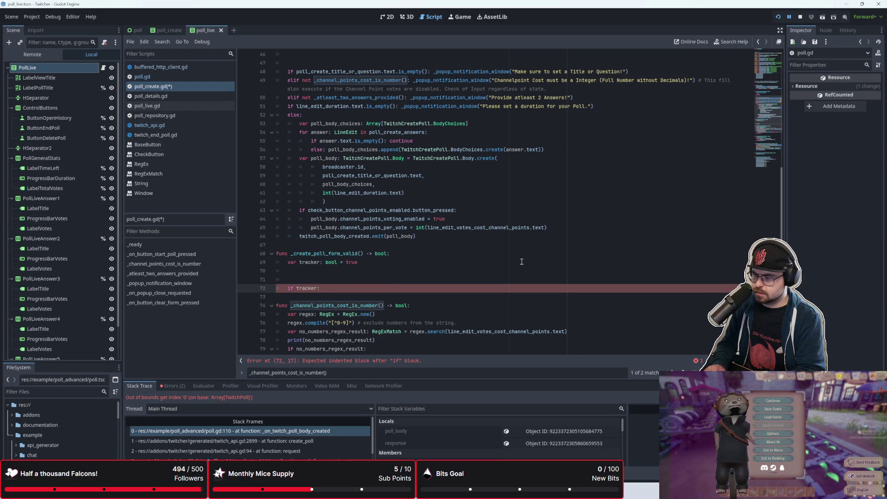
key(BackSpace)
key(BackSpace)
key(BackSpace)
key(BackSpace)
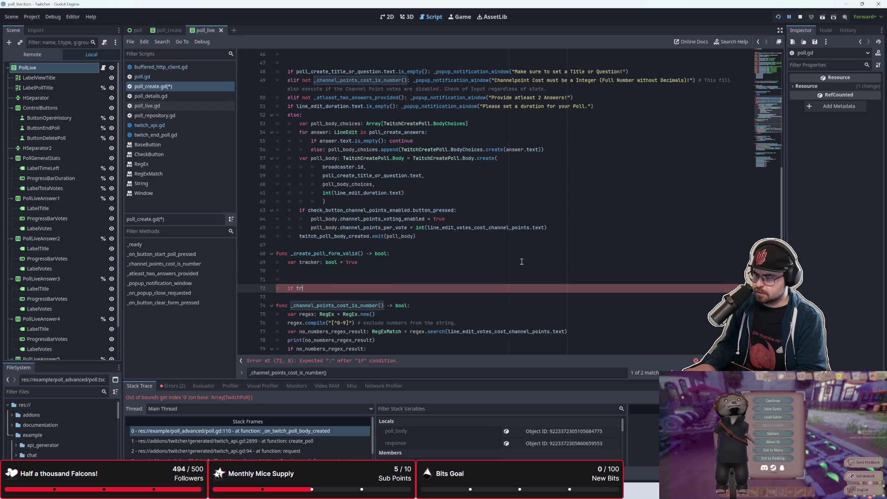
text(retur)
key(BackSpace)
text(rn tracker)
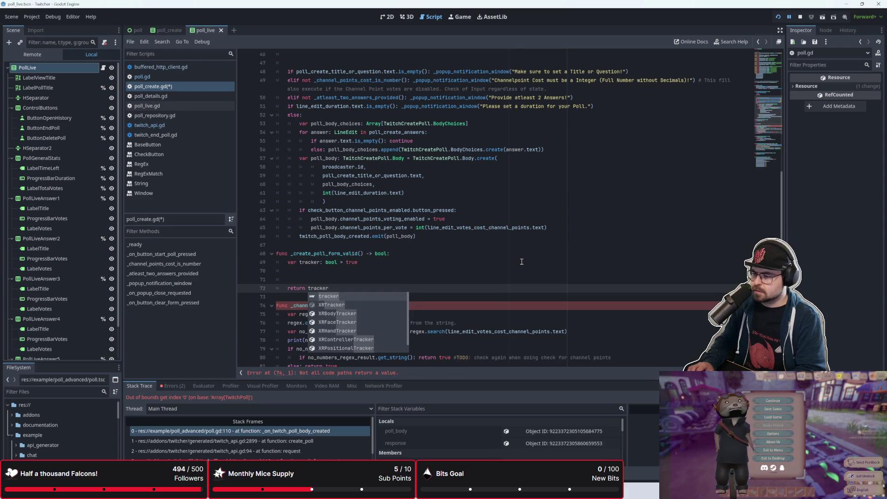
key(Escape)
key(Down)
scroll(440, 261, down, 3)
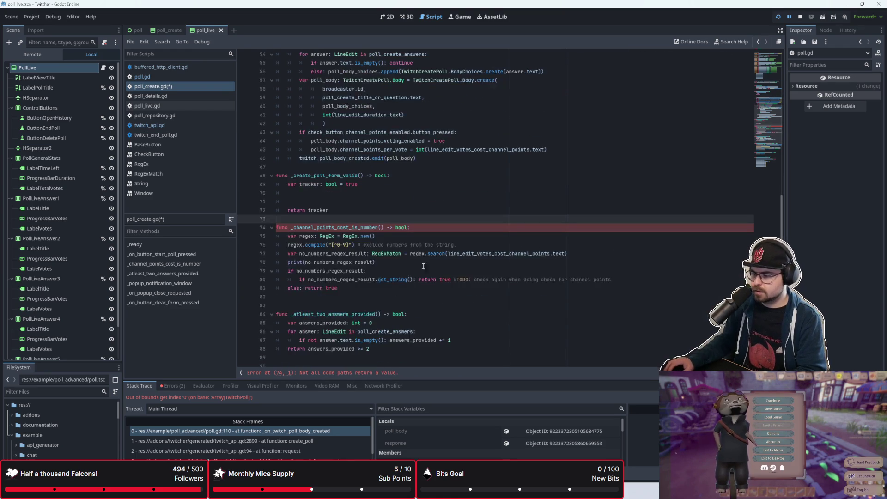
Step: Add a nested 'else: return false' under the inner 'return true #TODO' line
click(360, 290)
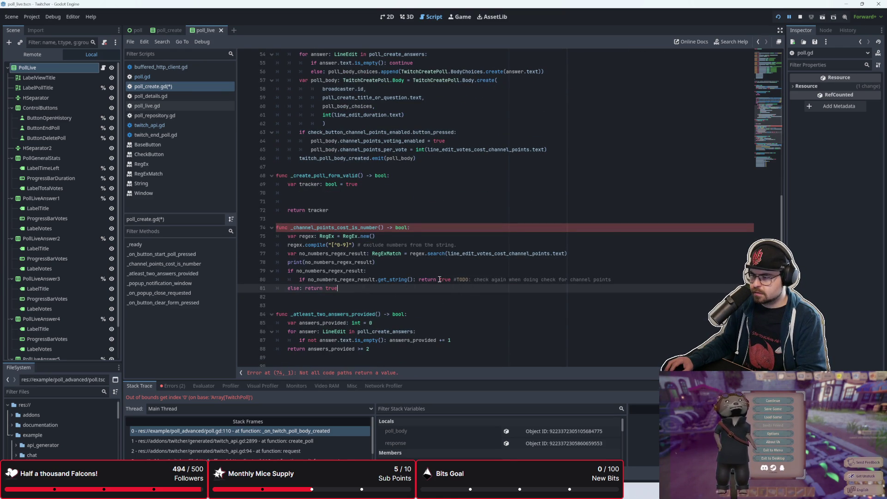
click(622, 281)
key(Return)
text(else: t)
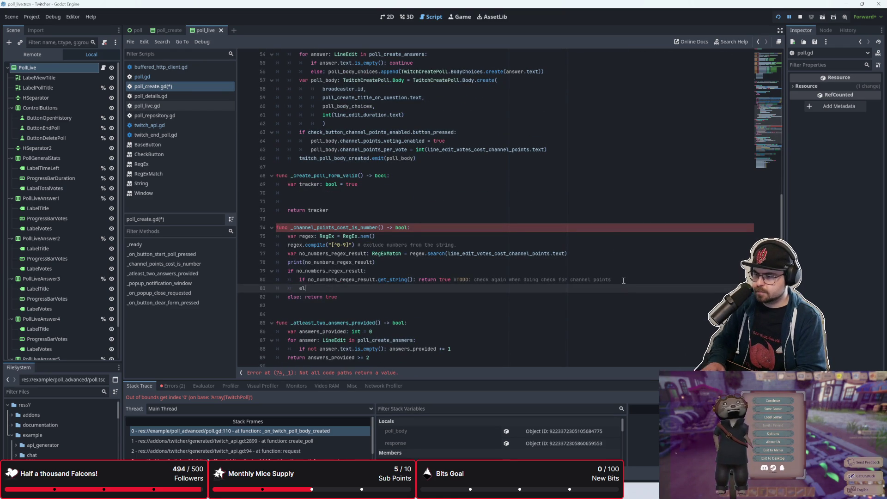
key(BackSpace)
text(return gfa)
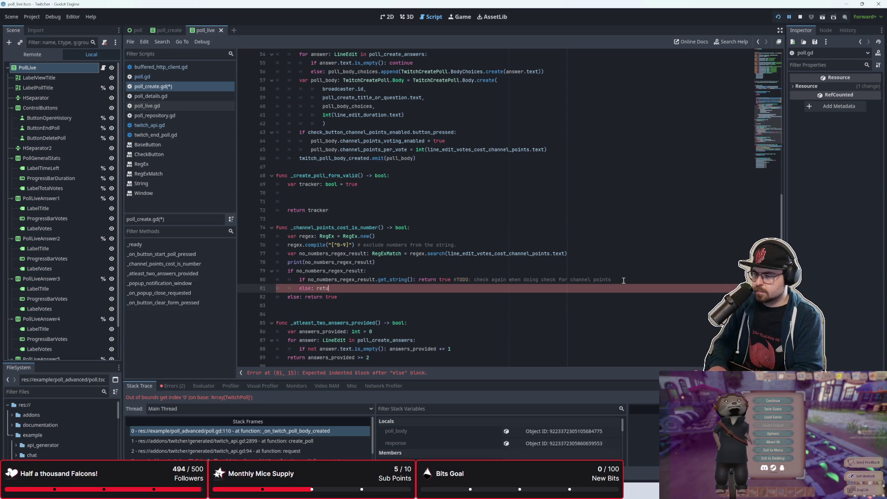
key(BackSpace)
key(BackSpace)
key(BackSpace)
text(false)
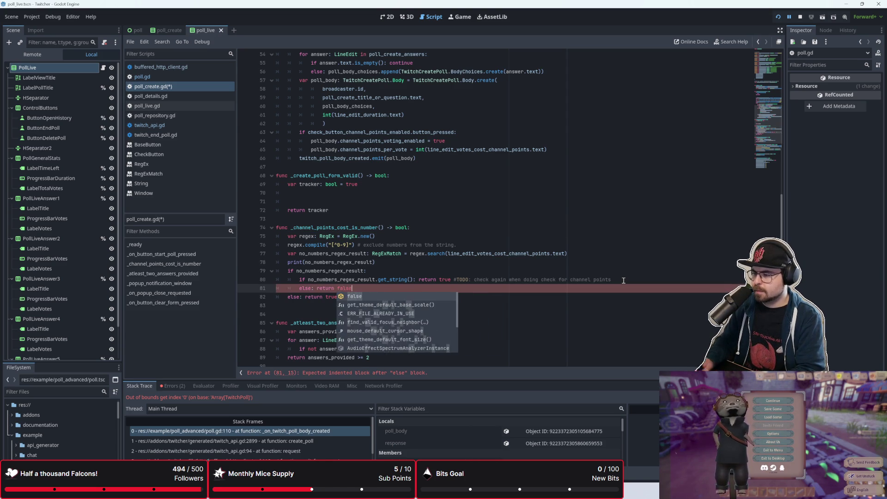
Step: Go back up to the blank line inside _create_poll_form_valid
click(475, 227)
scroll(475, 255, up, 2)
click(474, 255)
key(Up)
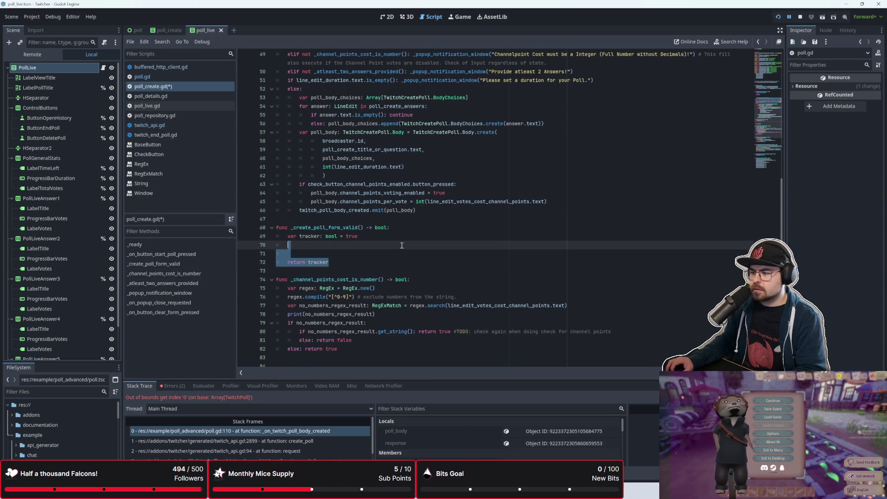
scroll(402, 247, up, 3)
scroll(401, 252, down, 1)
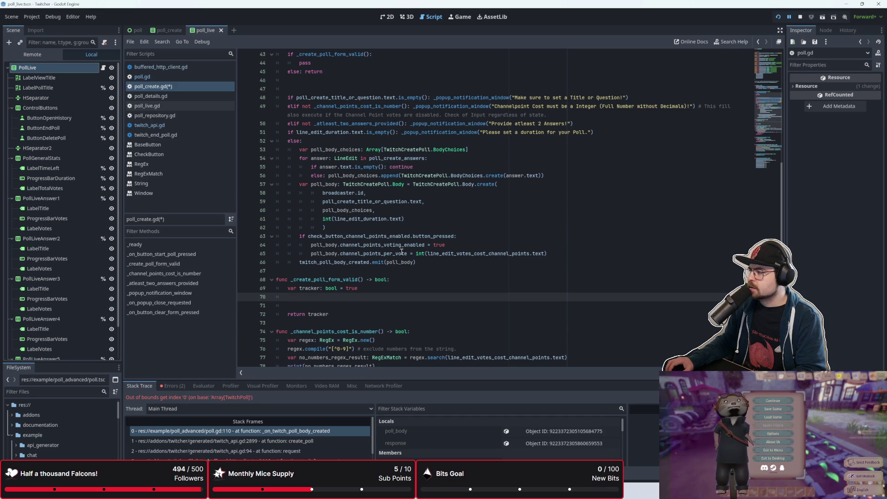
Step: Review the start-poll handler's checks, from the empty-title check through the channel-points check
mouse_move(401, 249)
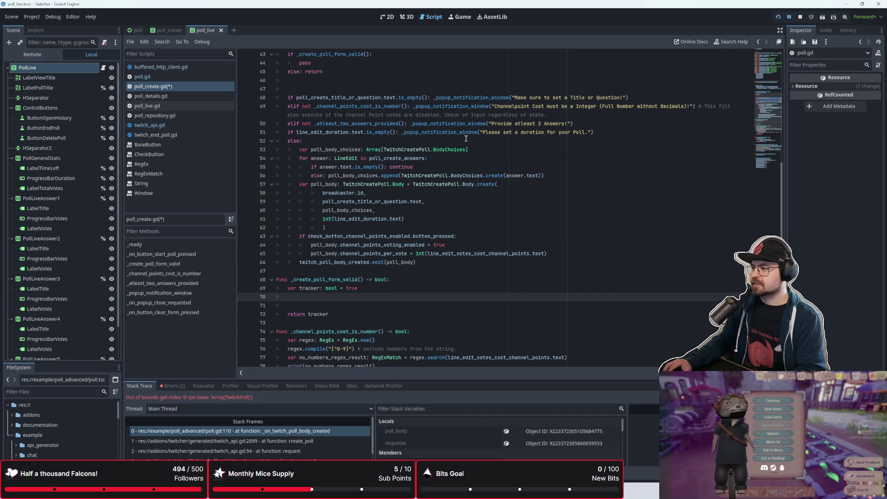
drag(399, 97, 510, 98)
click(510, 97)
click(484, 133)
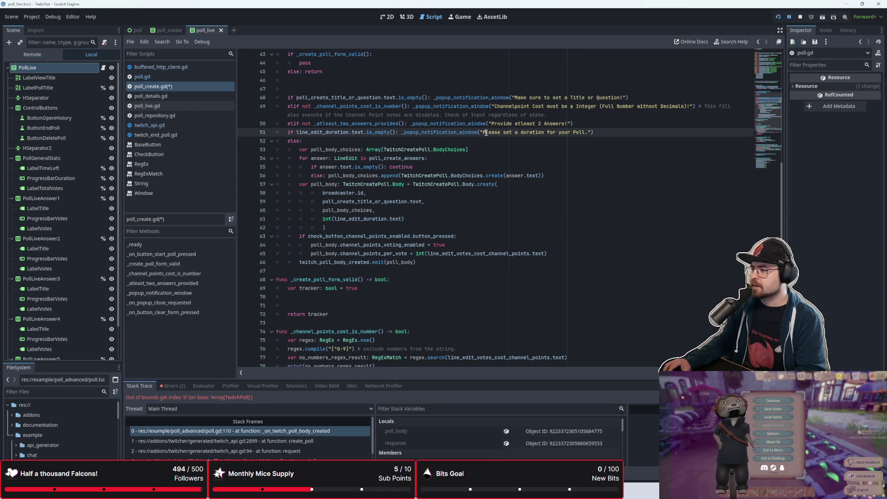
click(501, 140)
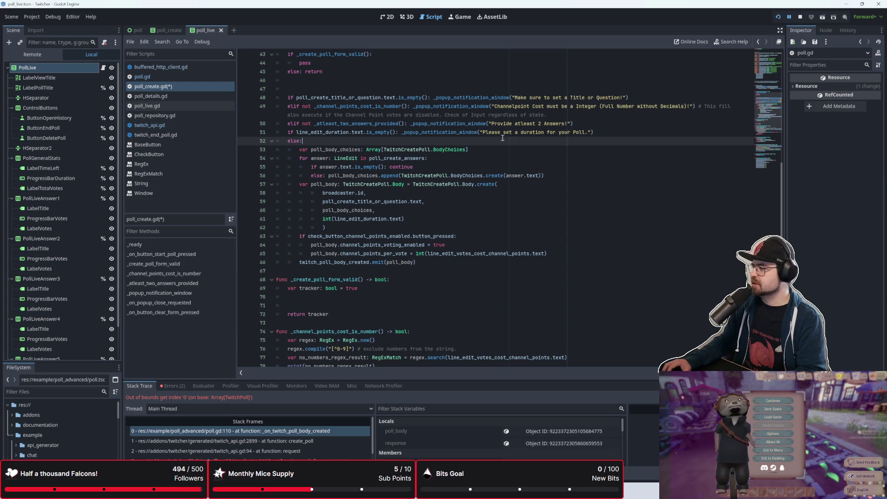
click(486, 169)
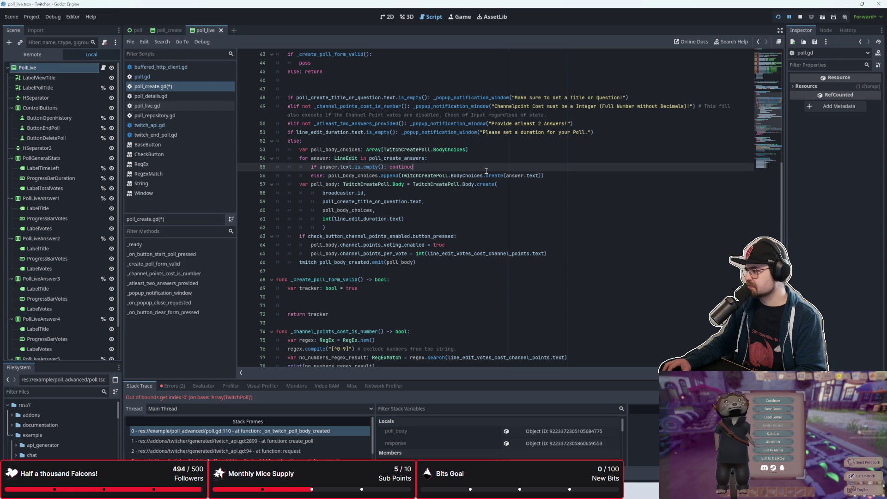
mouse_move(479, 177)
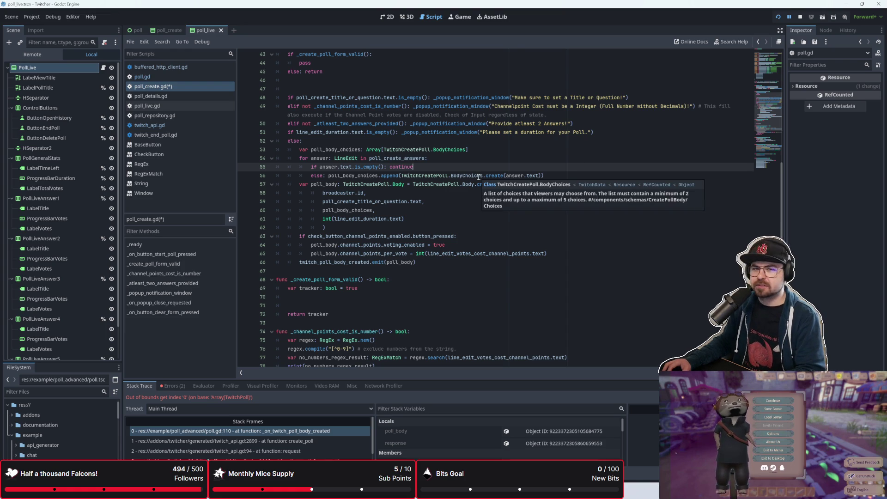
click(464, 208)
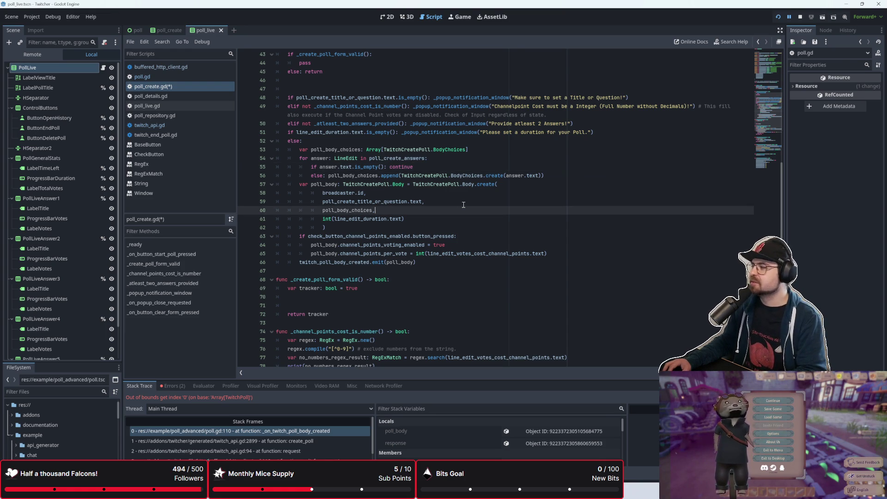
click(444, 235)
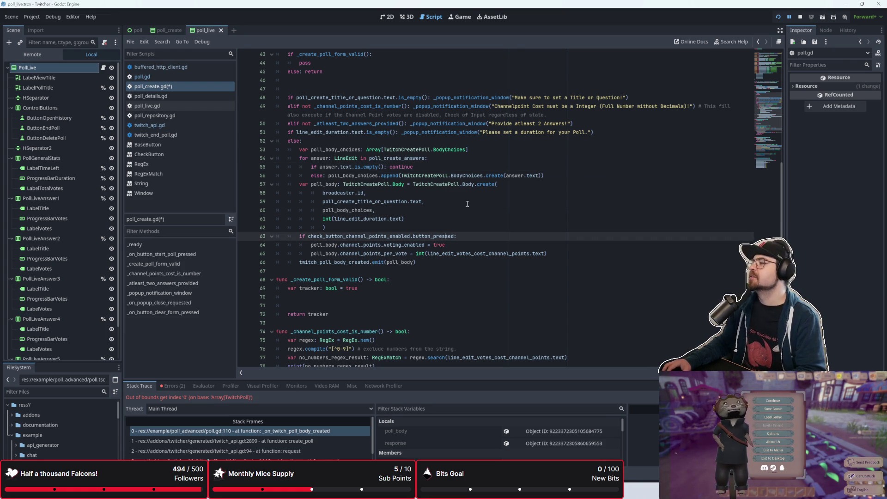
scroll(467, 207, down, 1)
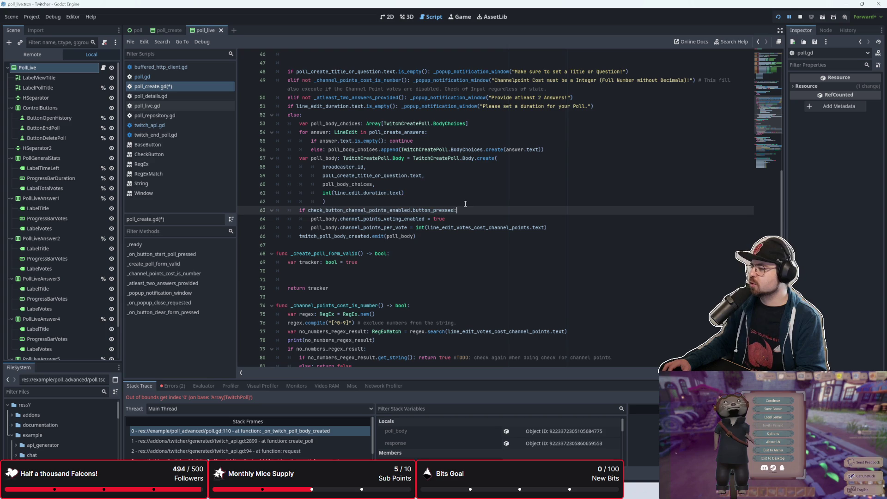
click(447, 244)
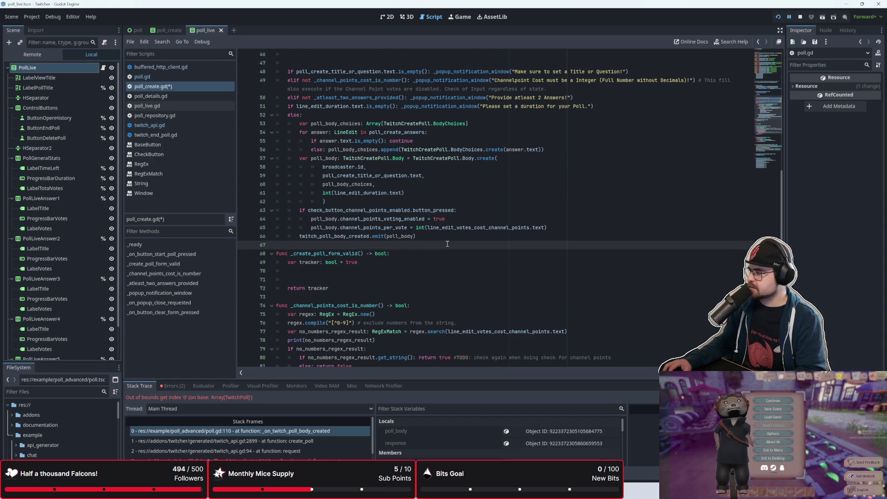
scroll(447, 244, down, 2)
scroll(442, 242, up, 4)
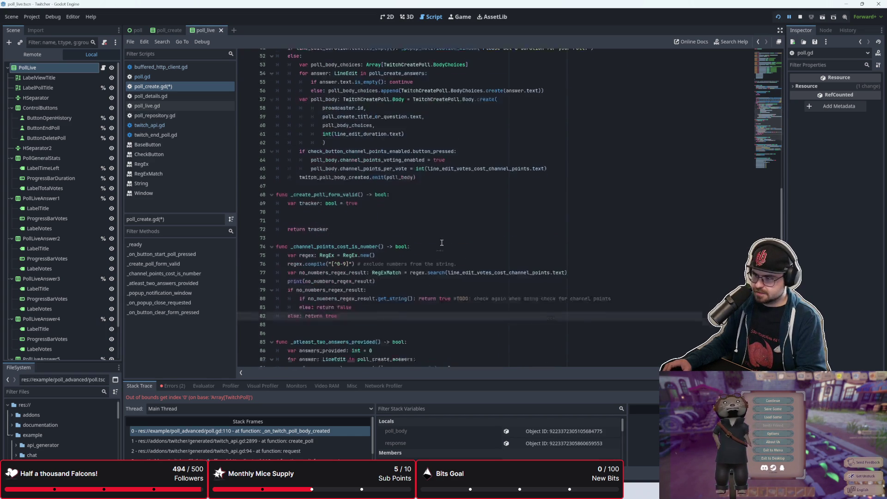
click(448, 221)
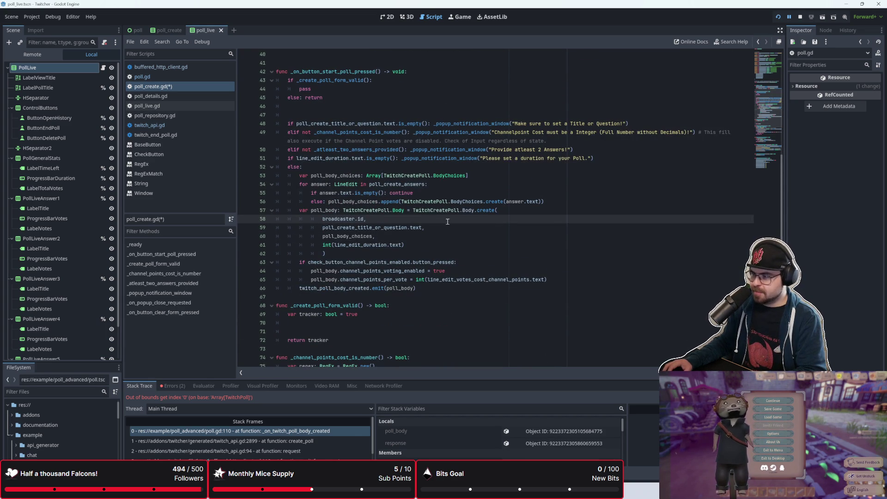
click(475, 184)
scroll(441, 162, up, 1)
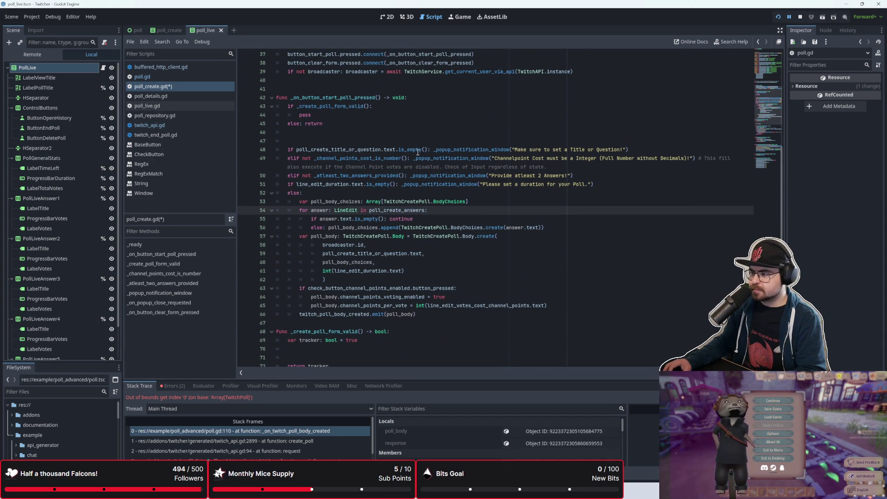
Step: Select the title-or-question empty check following the if on line 48
drag(414, 158, 491, 159)
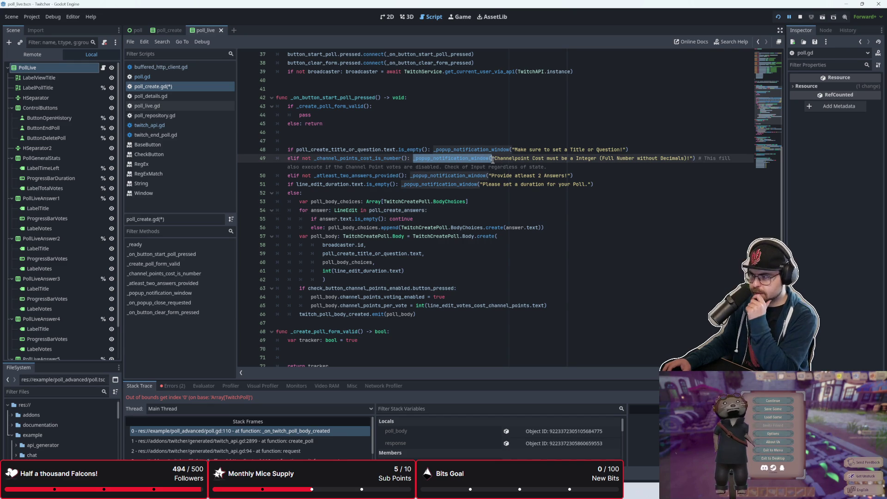
click(466, 202)
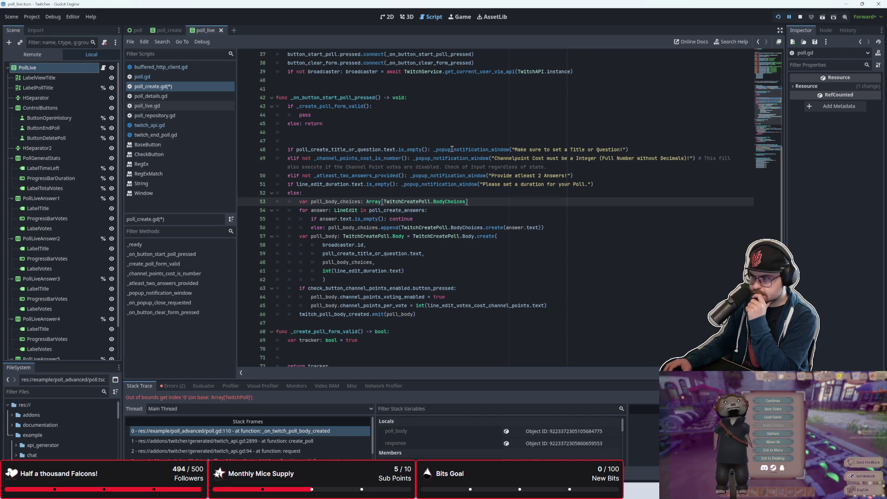
mouse_move(471, 149)
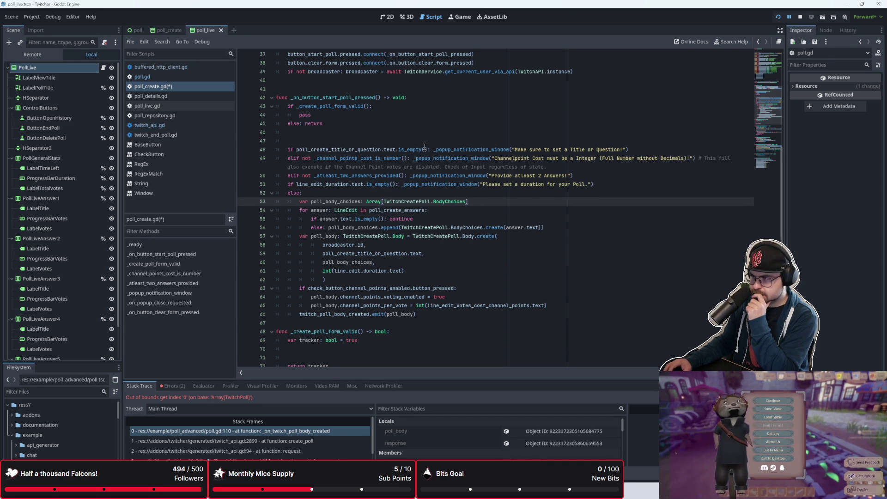
drag(631, 150, 296, 150)
key(ctrl+c)
scroll(379, 252, down, 5)
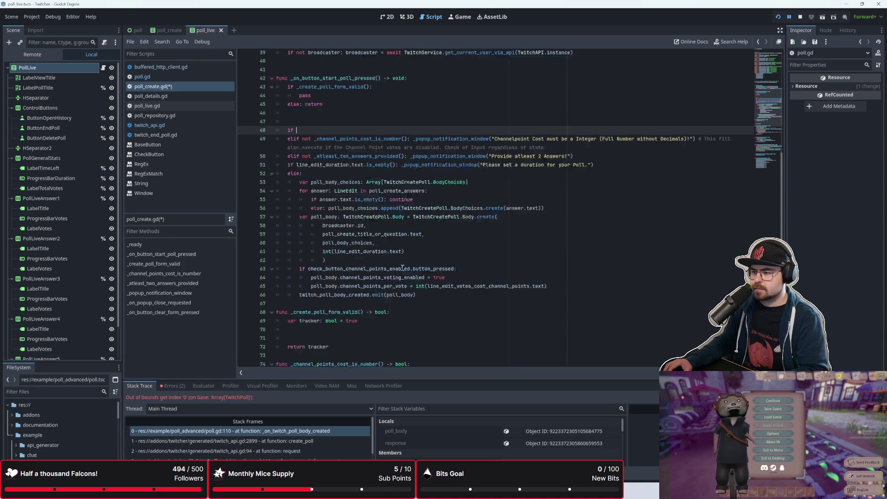
Step: Paste the title check into _create_poll_form_valid as an if block that shows its popup and sets 'tracker = false'
click(331, 194)
key(ctrl+v)
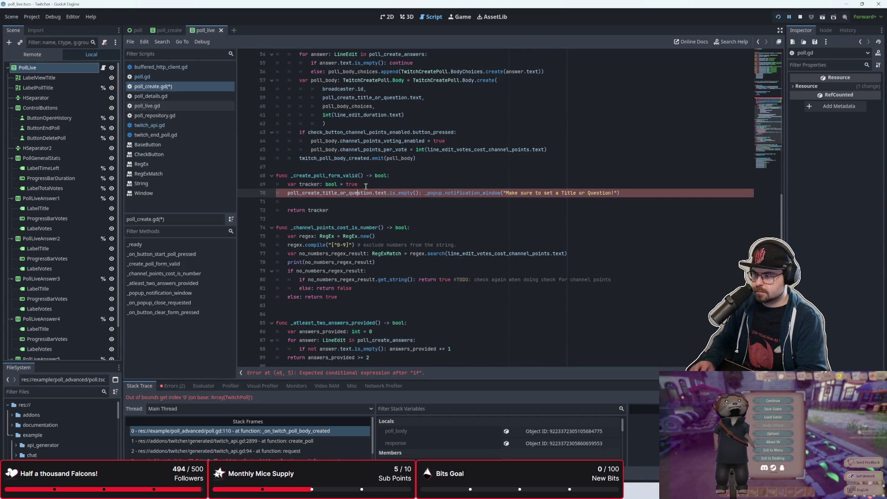
click(288, 194)
text(if)
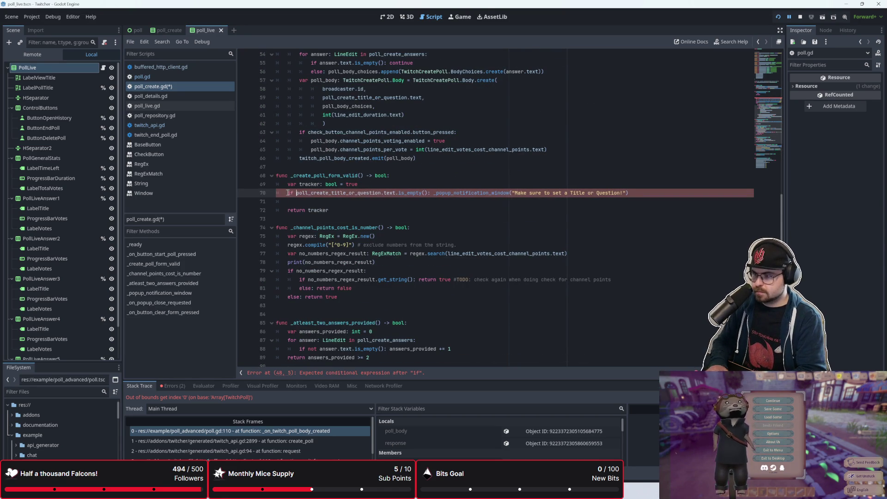
click(430, 192)
key(Return)
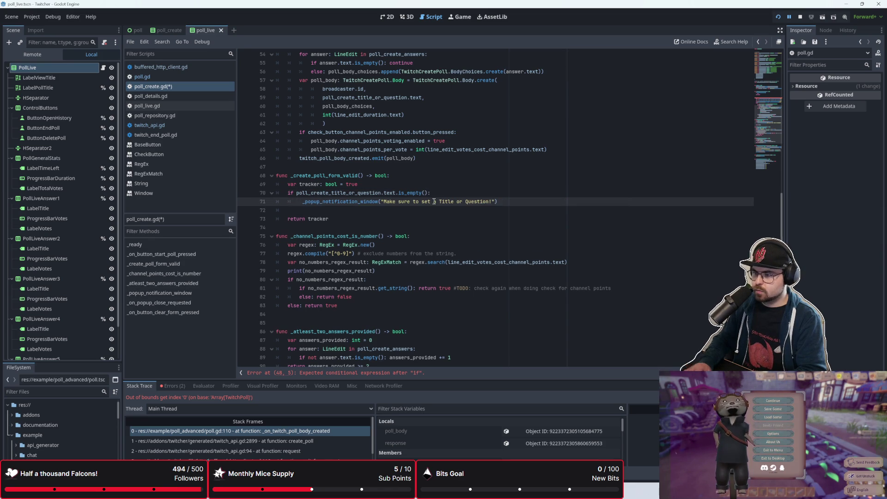
key(Down)
text(tr)
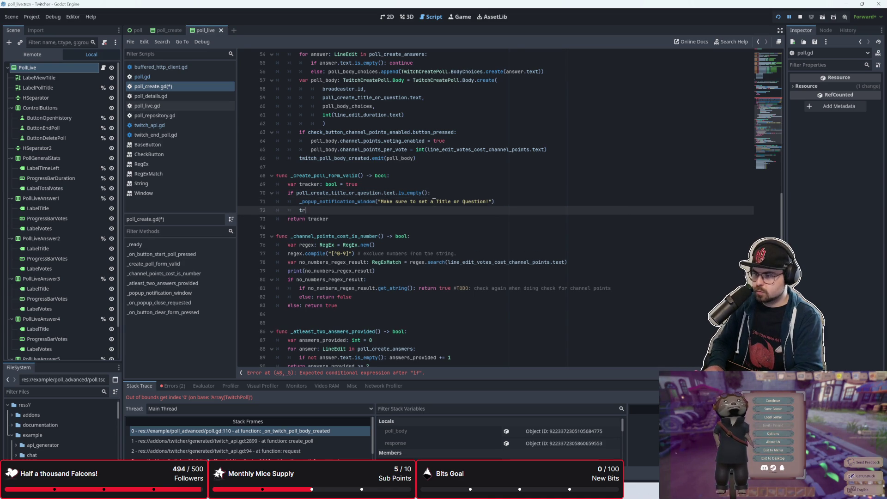
text(acker = false)
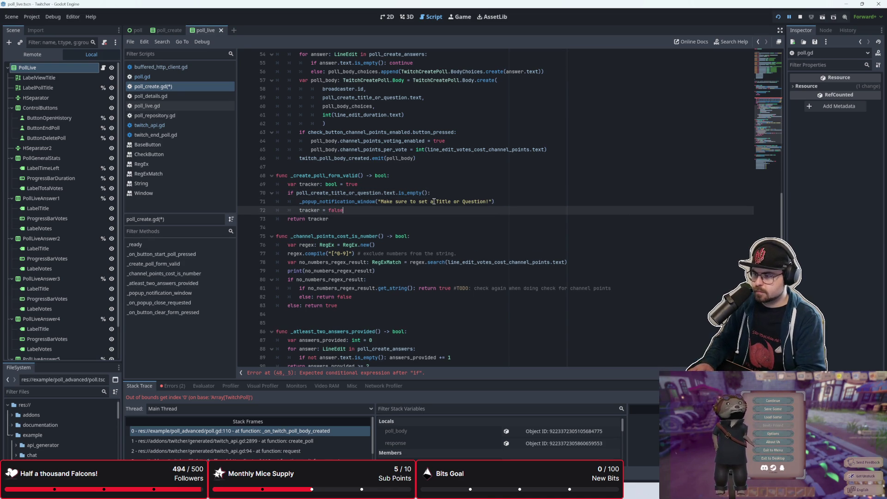
key(Return)
Step: Delete the leftover bare 'if' line 48 in the start-poll handler
scroll(434, 202, up, 8)
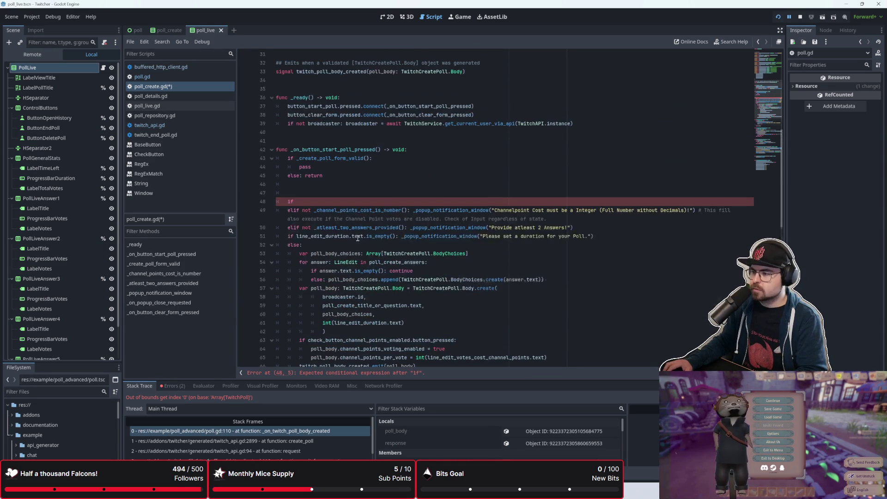
click(342, 204)
key(ctrl+shift+k)
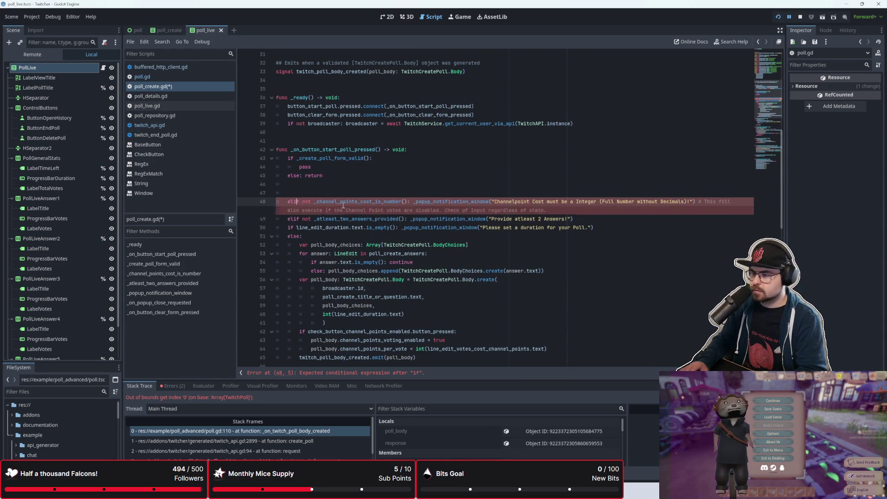
key(shift+Down)
key(shift+Down)
key(shift+Down)
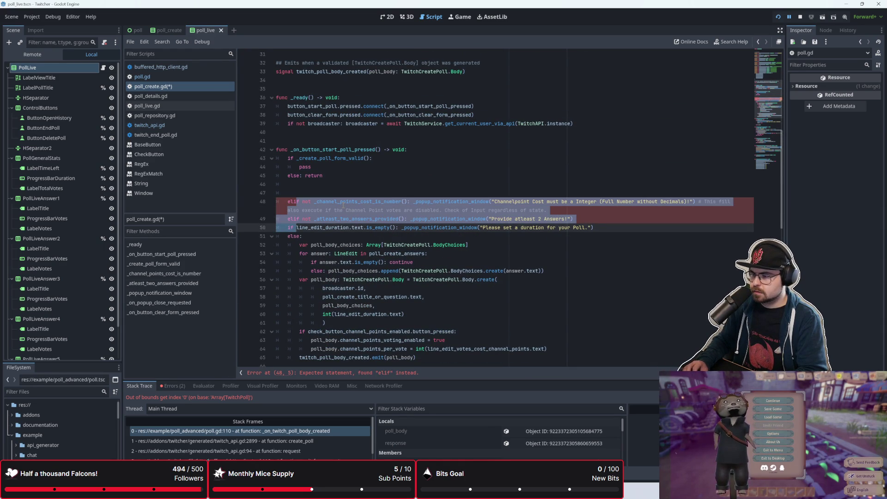
key(shift+Up)
key(shift+Up)
key(shift+Up)
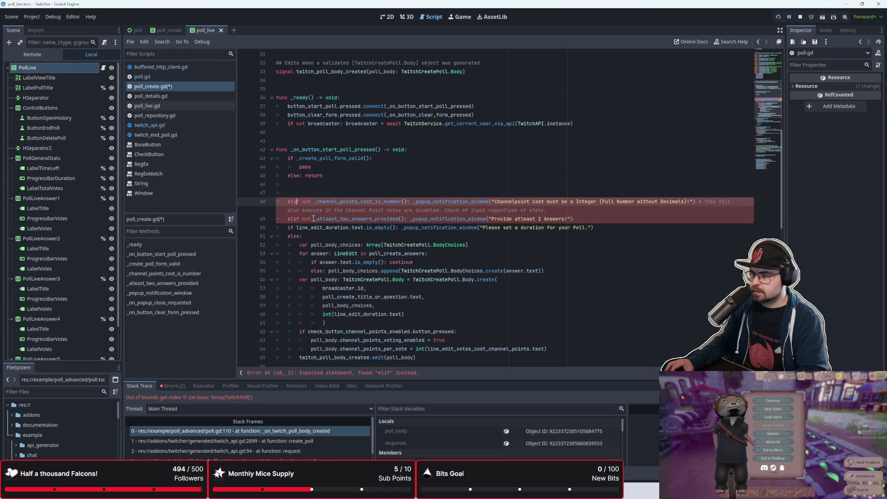
Step: Remove the two-answers and duration check lines from the start-poll handler
mouse_move(287, 219)
mouse_down()
mouse_move(585, 213)
mouse_move(594, 227)
mouse_move(277, 228)
mouse_move(276, 219)
mouse_up()
key(BackSpace)
scroll(339, 227, down, 1)
scroll(339, 227, down, 8)
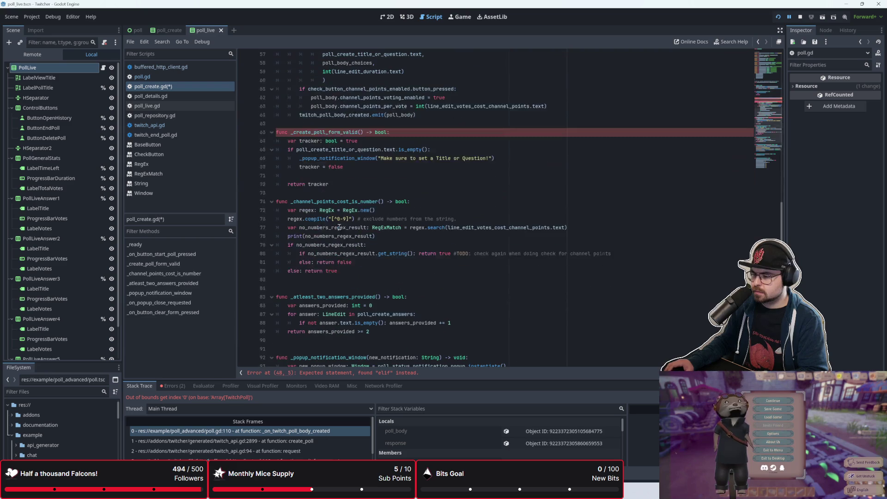
click(342, 176)
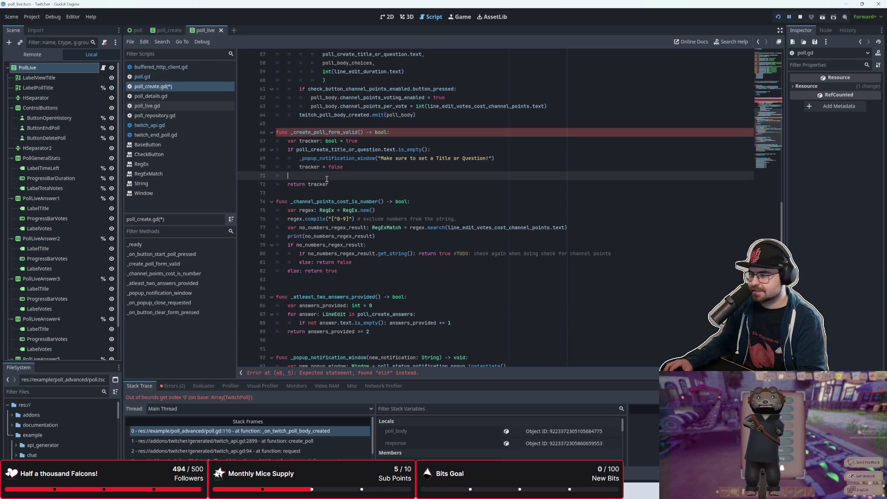
Step: Paste the two-answers and duration checks, changing the leading 'elif' to 'if not'
key(ctrl+z)
key(ctrl+z)
key(ctrl+z)
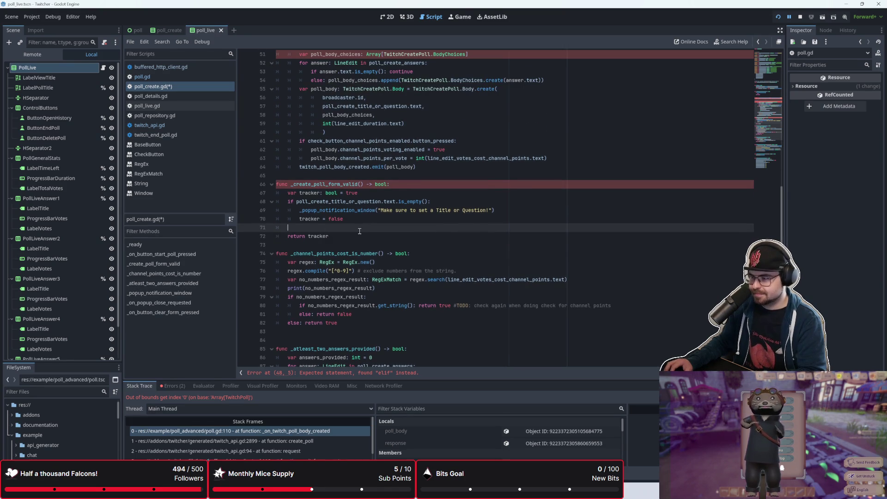
click(293, 199)
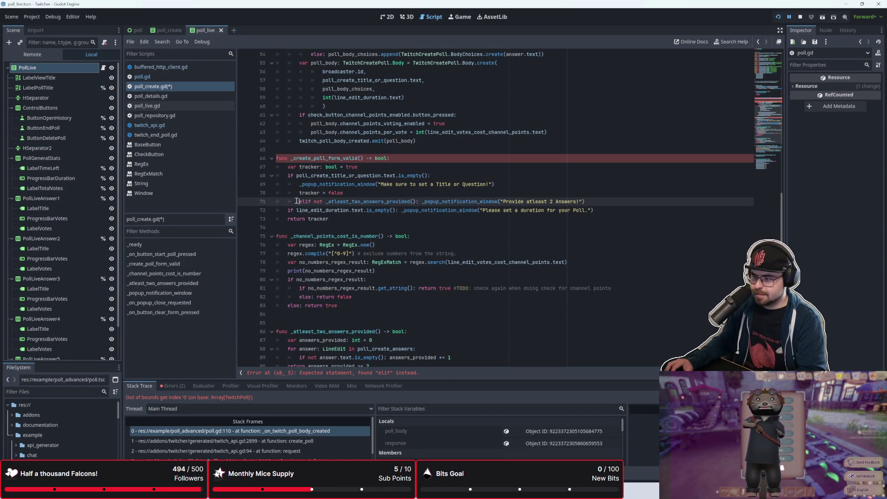
key(Delete)
key(Delete)
key(Delete)
key(Delete)
key(Delete)
key(Delete)
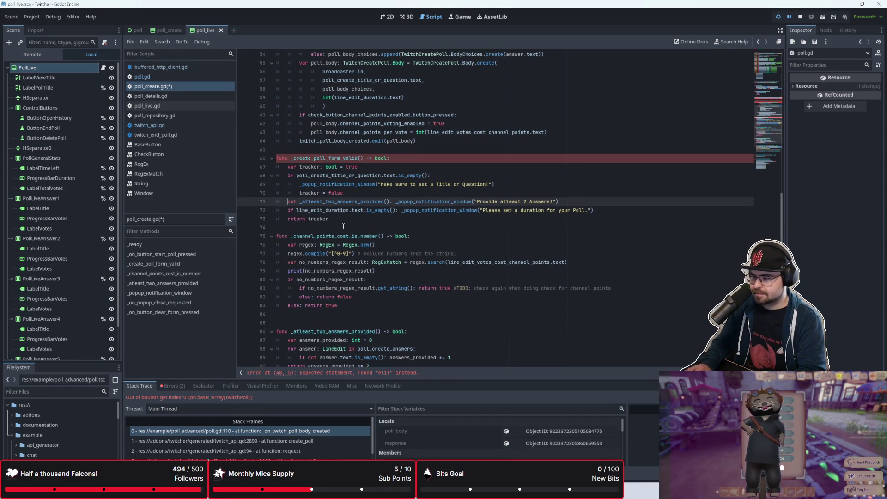
text(if not)
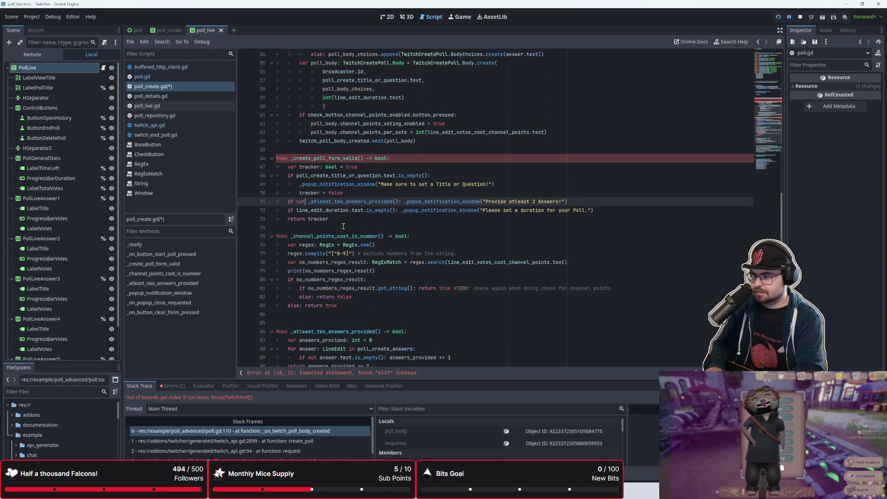
click(365, 215)
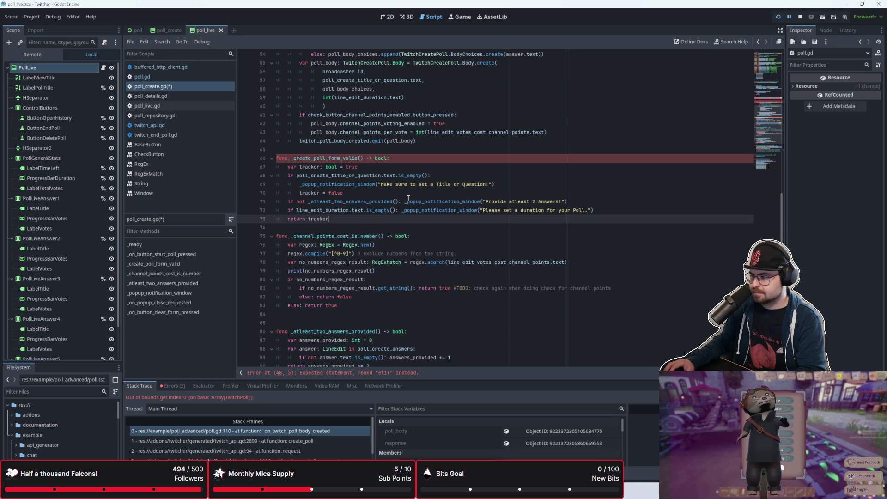
click(559, 202)
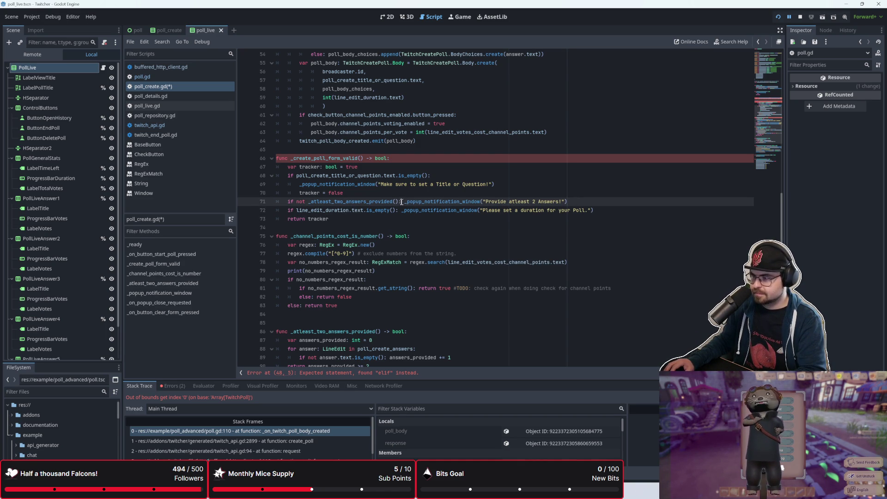
Step: Put the two-answers popup call on its own line and add an indented 'tracker = false' below it
key(Return)
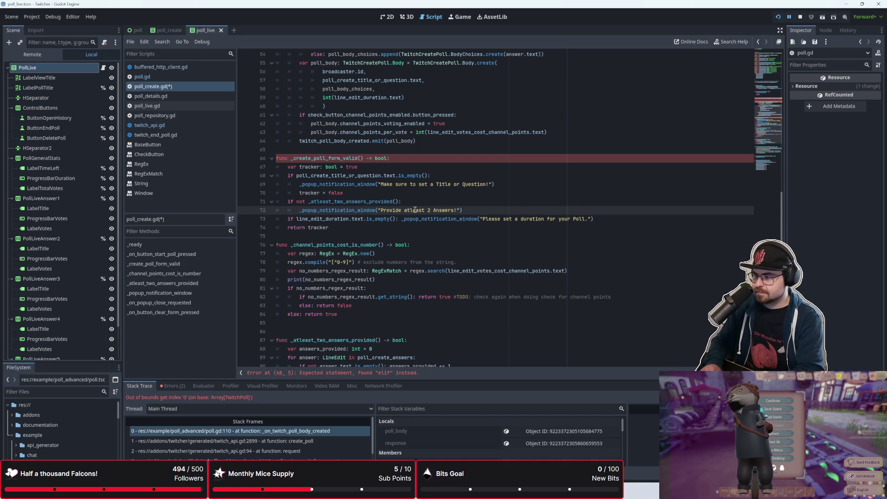
text(tracker)
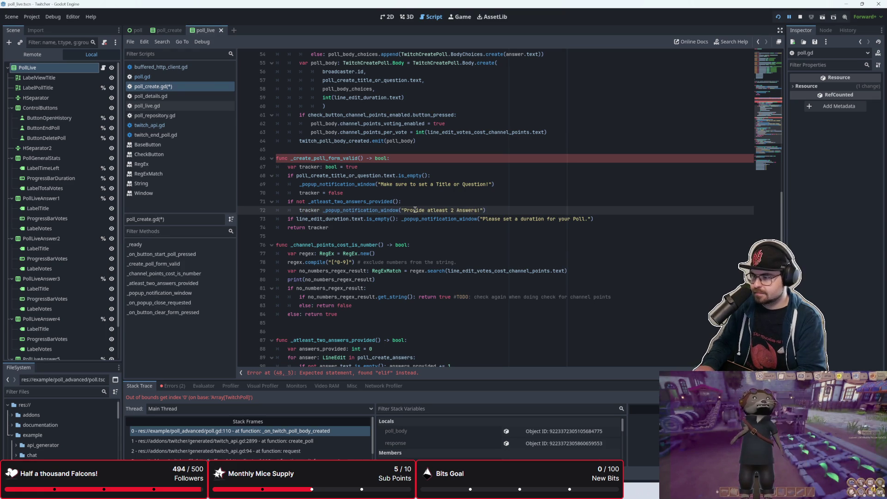
key(BackSpace)
key(BackSpace)
key(BackSpace)
key(Down)
key(Home)
key(Return)
key(Up)
key(Tab)
text(tracker =)
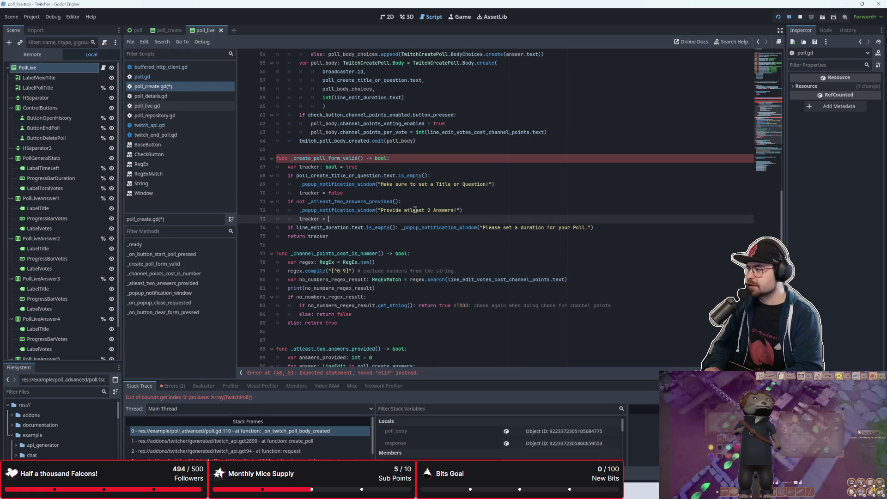
text( false)
key(Down)
key(Down)
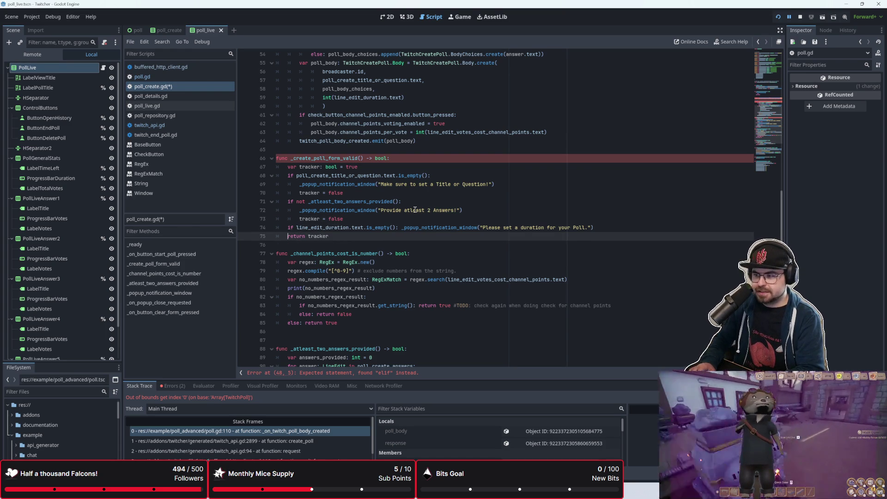
key(Up)
key(Home)
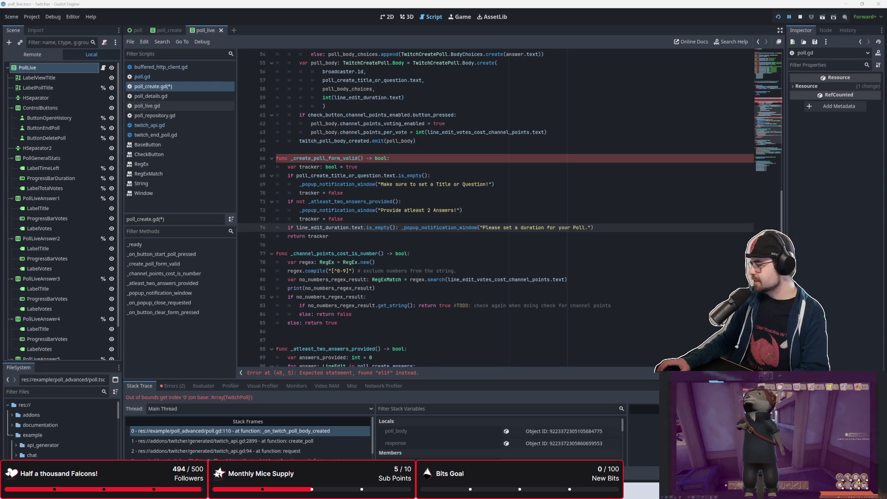
Step: Review _create_poll_form_valid from the tracker declaration down to 'return tracker'
click(458, 168)
click(457, 176)
click(453, 202)
click(454, 193)
click(448, 219)
click(444, 240)
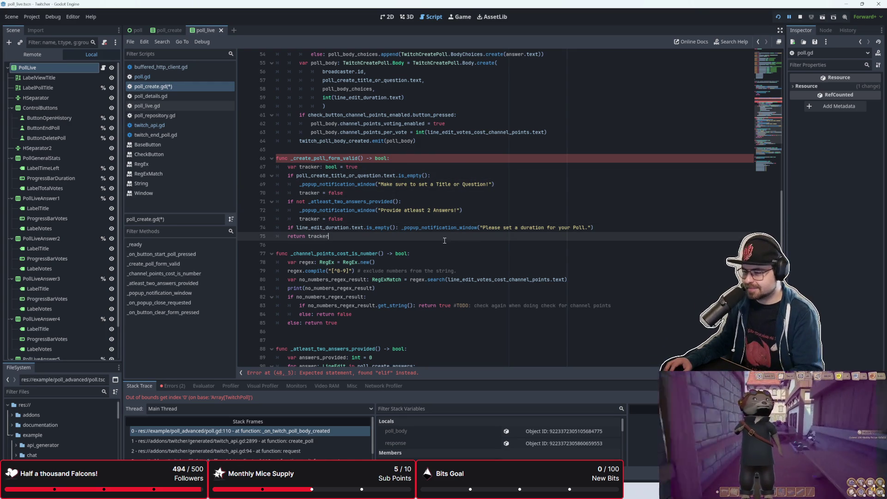
Step: Move the duration popup call onto its own line and follow it with 'tracker = false'
click(639, 231)
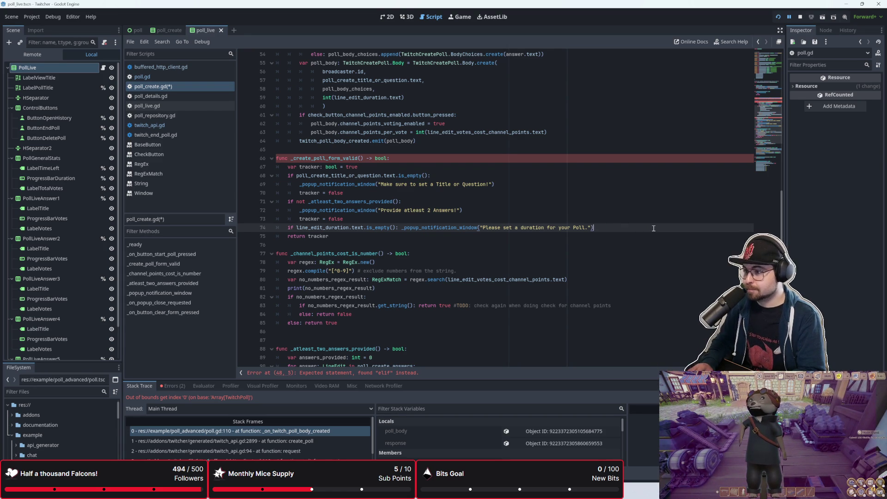
key(Return)
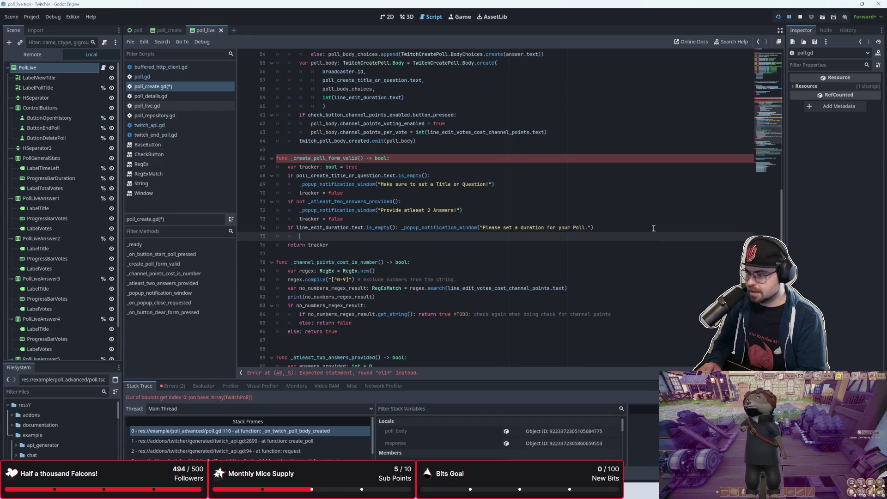
key(Up)
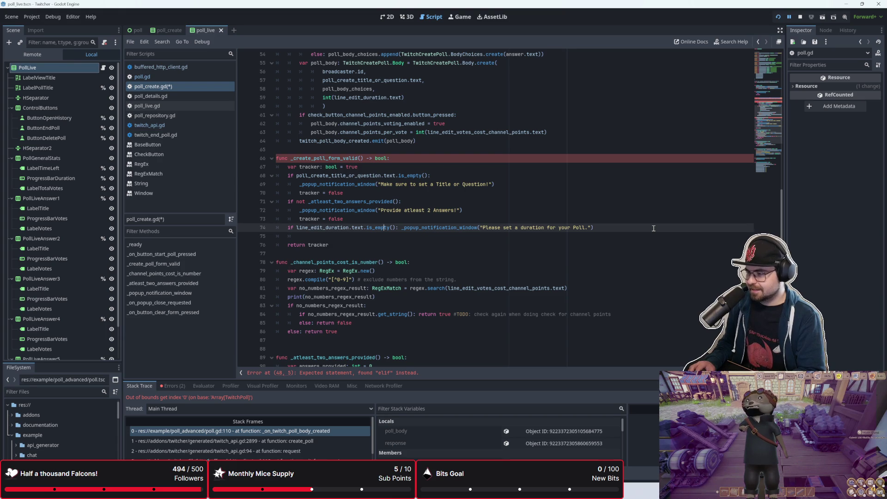
key(Return)
key(Down)
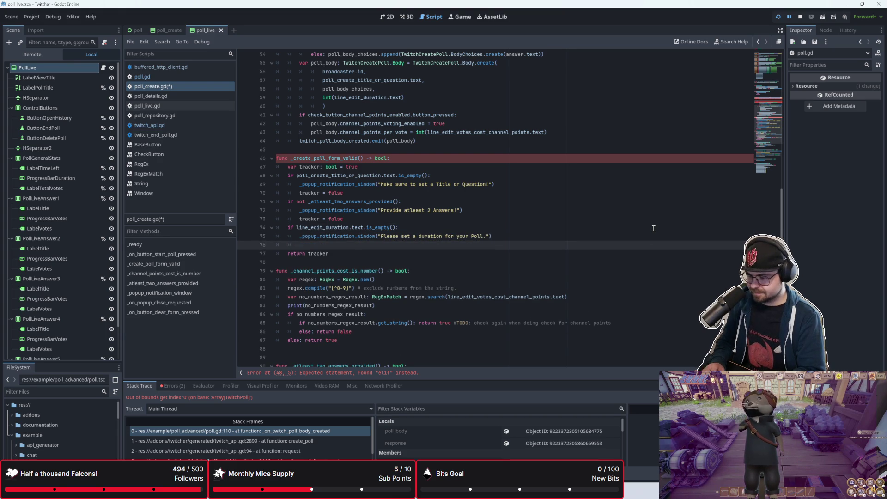
text(tracker = false)
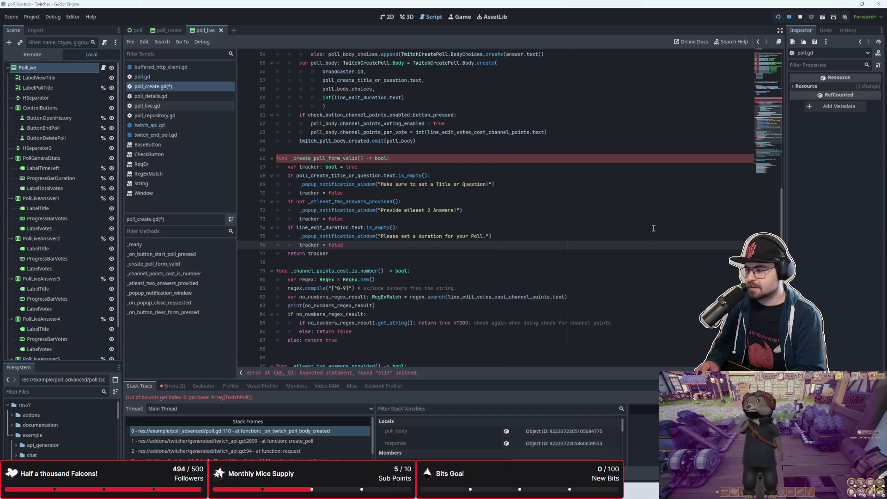
key(Return)
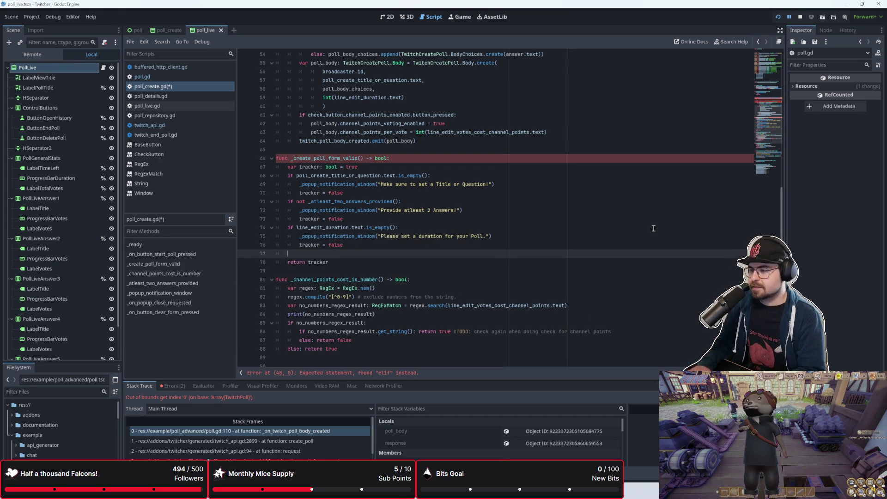
key(BackSpace)
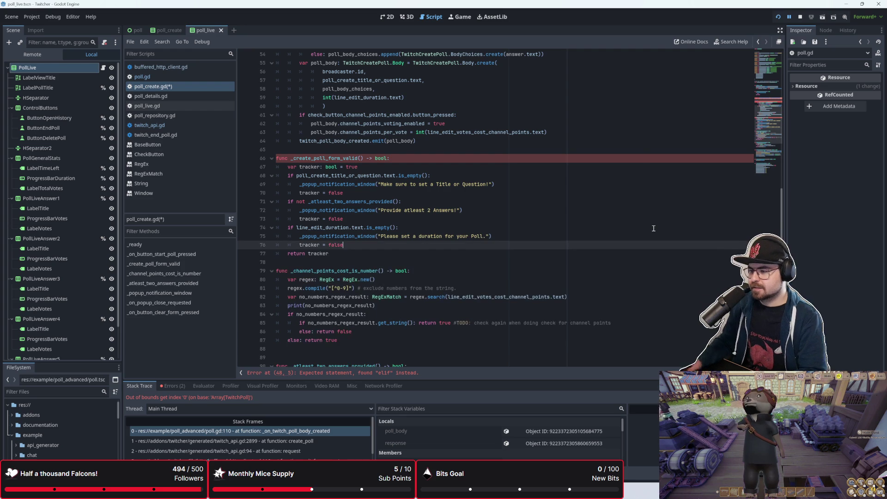
scroll(444, 240, up, 2)
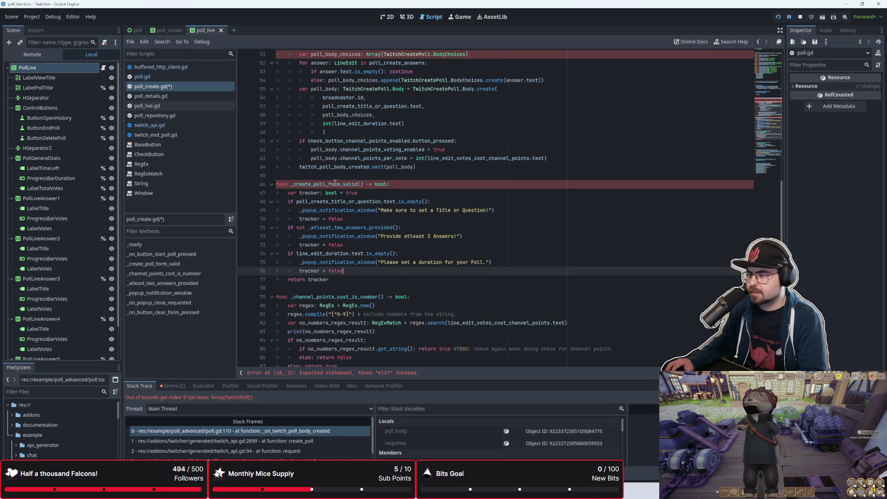
Step: Cut the channel-point cost elif out of the start-poll handler and delete its else: return line
scroll(335, 183, up, 2)
scroll(364, 182, up, 2)
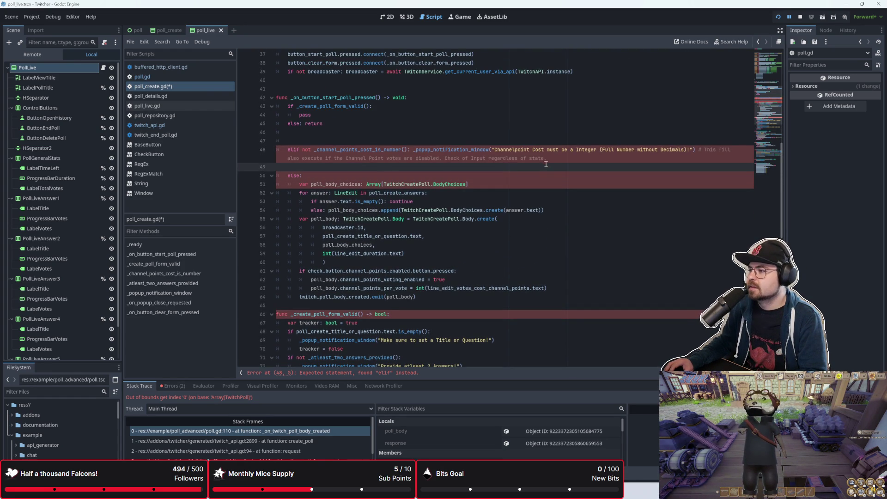
drag(550, 158, 314, 132)
key(ctrl+k)
scroll(362, 230, down, 6)
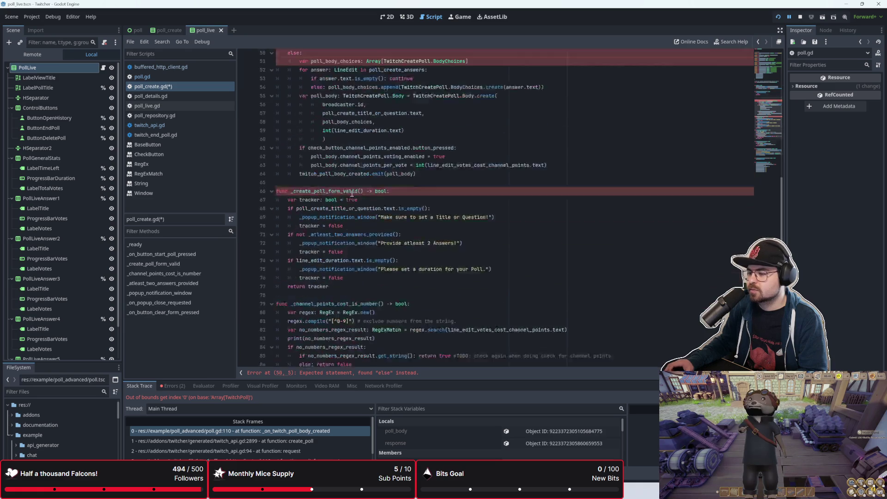
click(369, 236)
key(Return)
scroll(391, 268, up, 7)
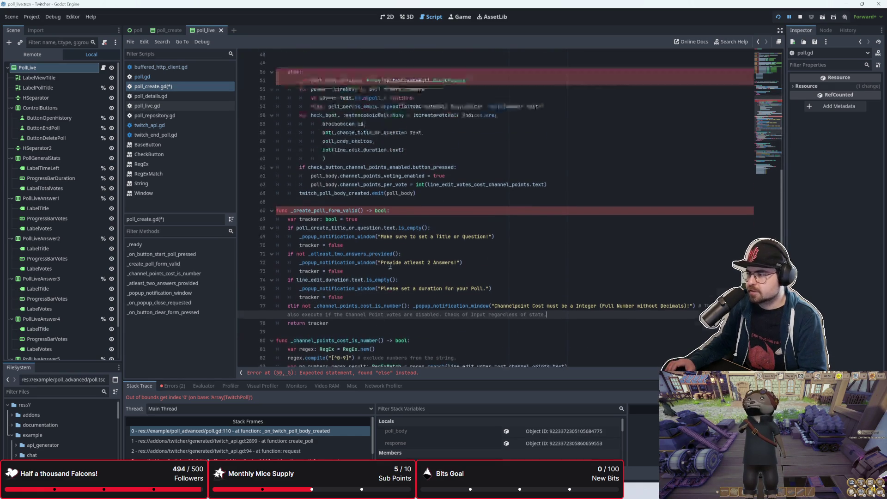
click(339, 214)
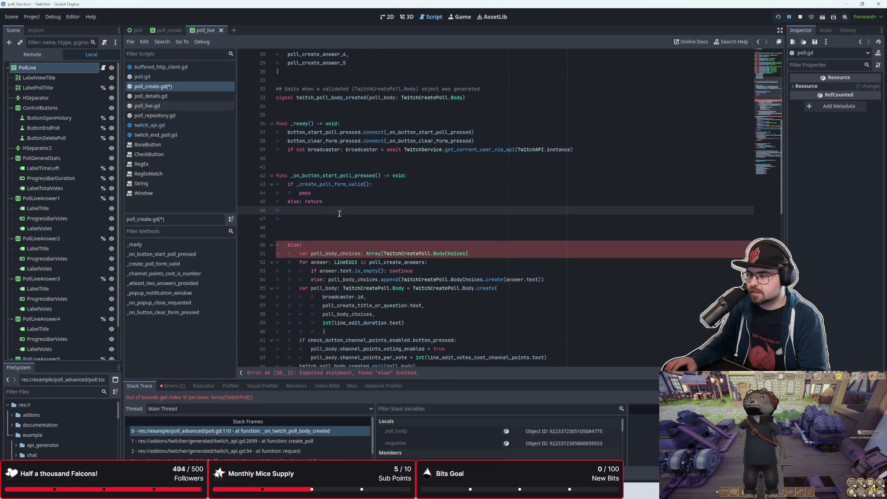
key(Delete)
key(Delete)
key(Delete)
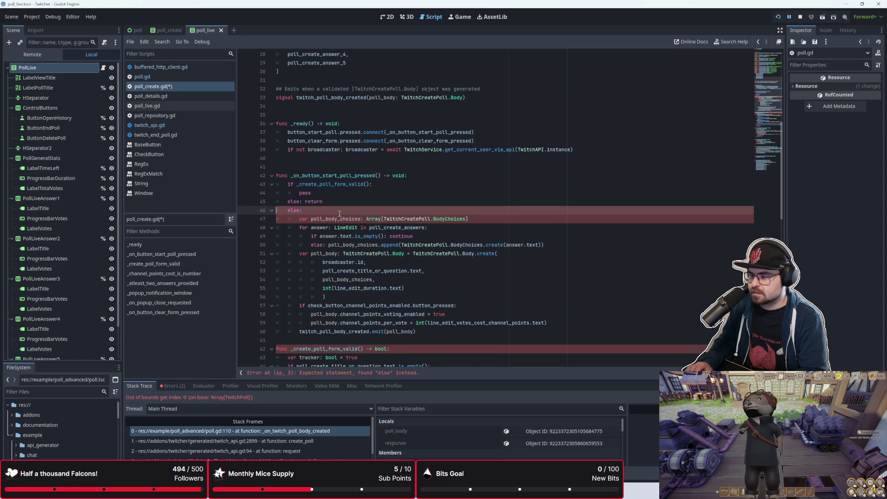
key(shift+Up)
key(Delete)
scroll(355, 222, down, 1)
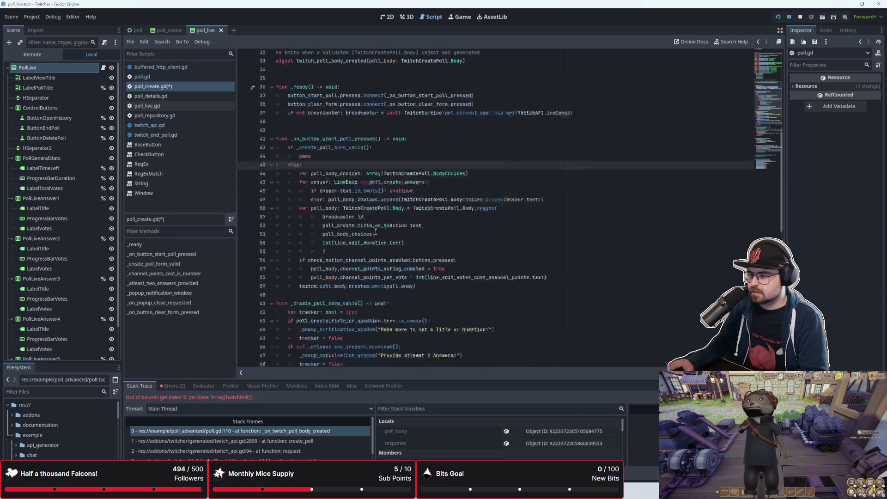
scroll(372, 231, down, 5)
Step: Below tracker = false in the validation function, begin an if on check_button_channel_points_enabled
click(367, 237)
click(347, 271)
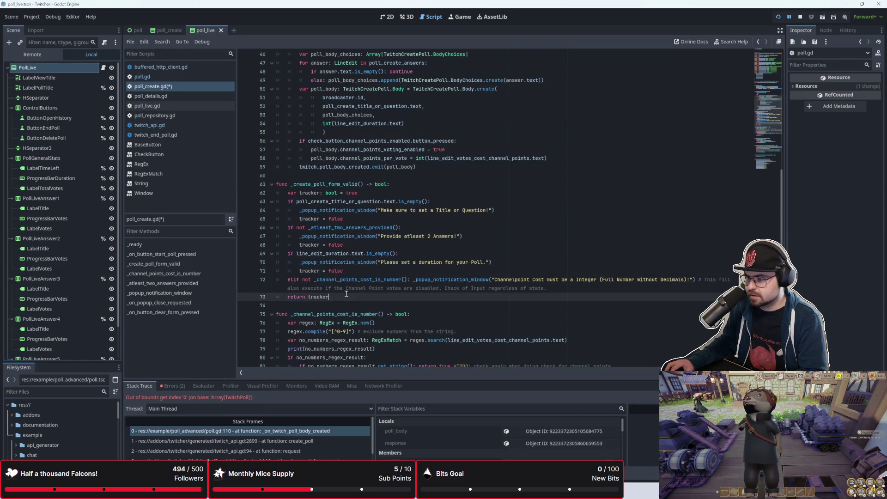
scroll(352, 277, down, 1)
click(354, 271)
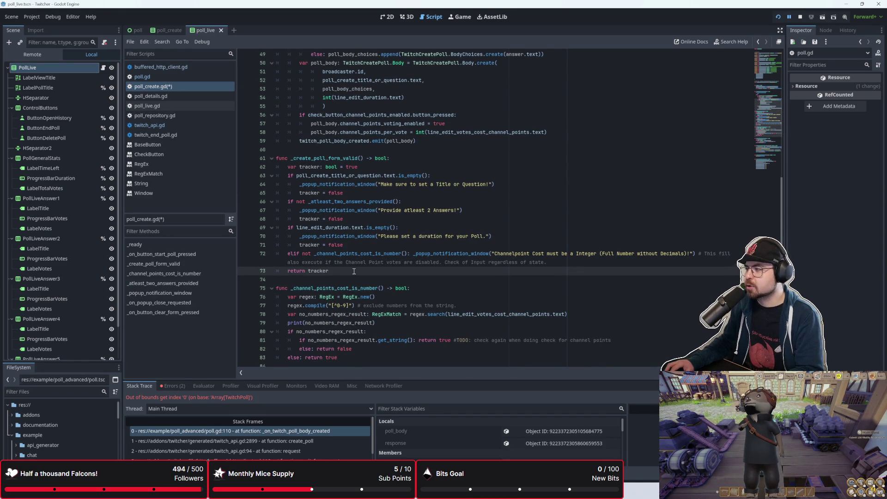
key(Up)
click(373, 242)
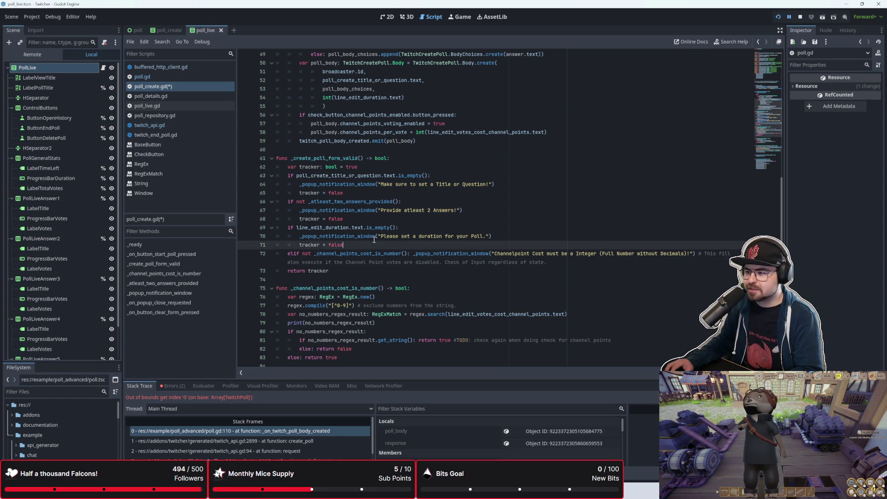
click(588, 262)
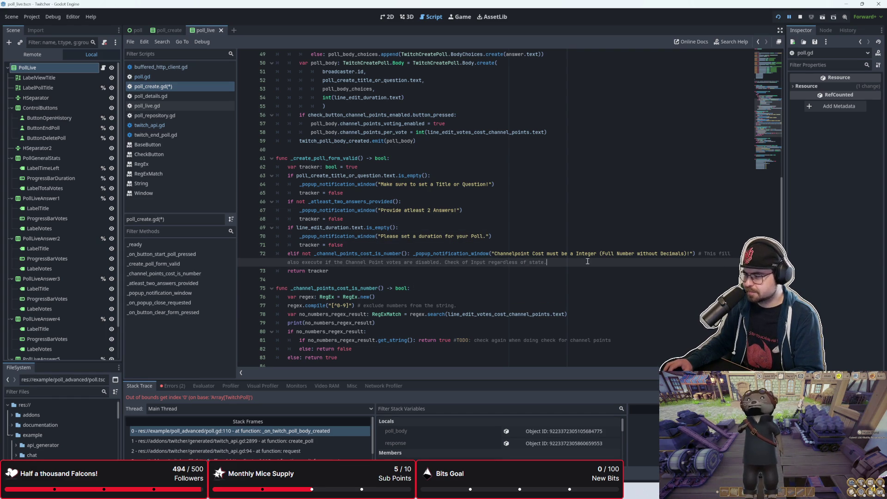
click(369, 248)
key(Return)
key(BackSpace)
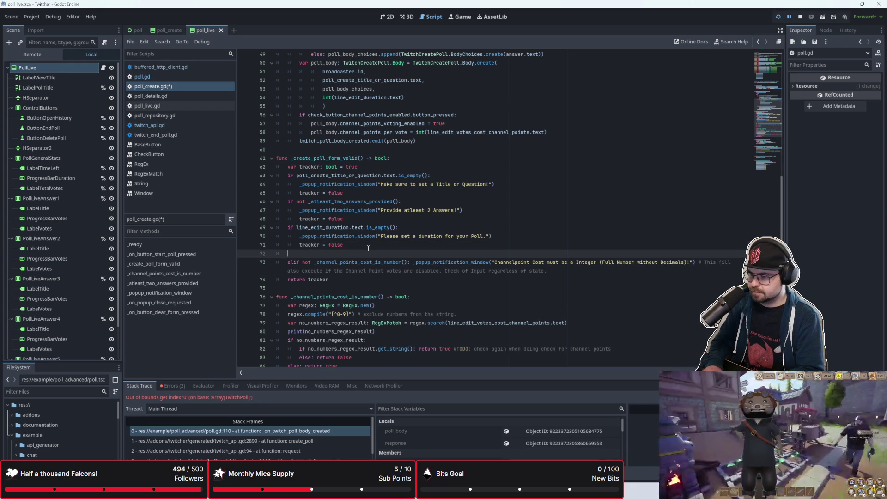
text(if _chanmnme)
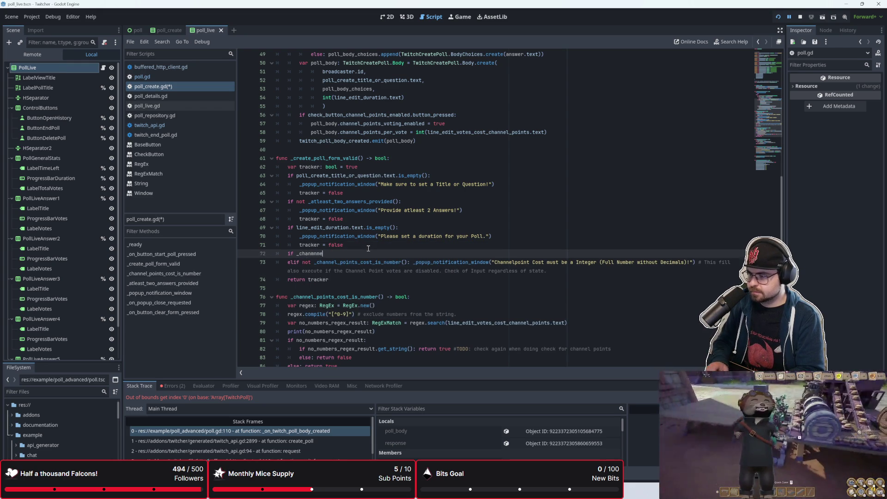
key(BackSpace)
key(BackSpace)
key(BackSpace)
text(channel)
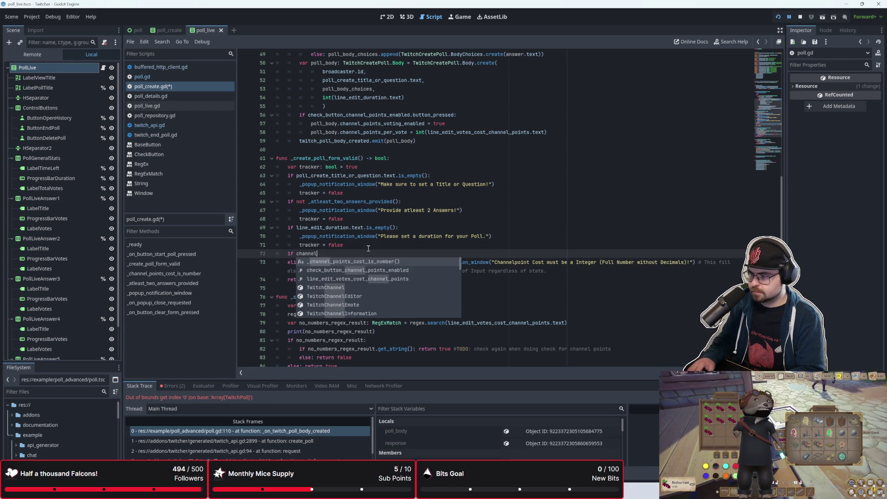
key(Down)
key(Return)
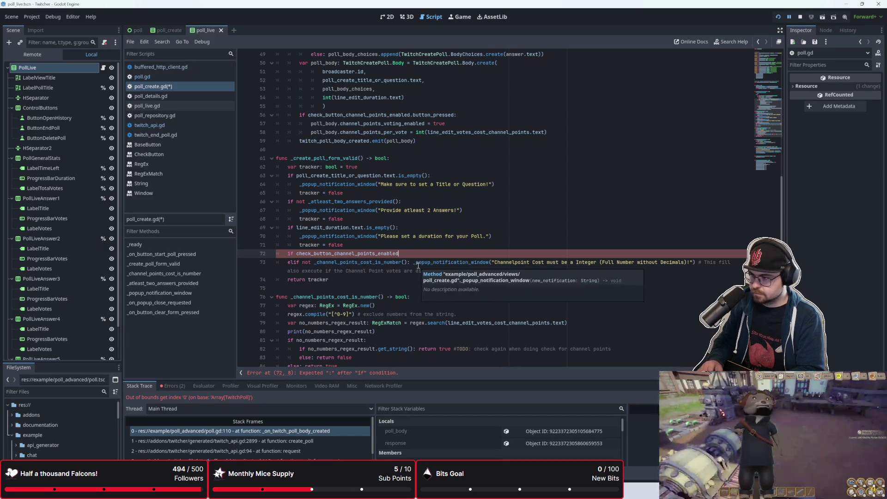
Step: Complete the condition as check_button_channel_points_enabled.button_pressed, leaving the colon off for now
text(.press)
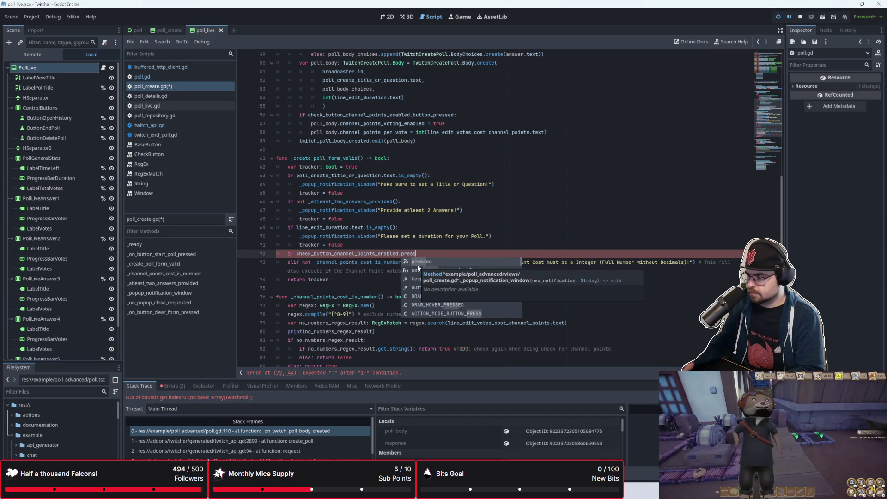
key(Down)
key(Down)
key(Down)
key(BackSpace)
key(BackSpace)
key(BackSpace)
text(is_)
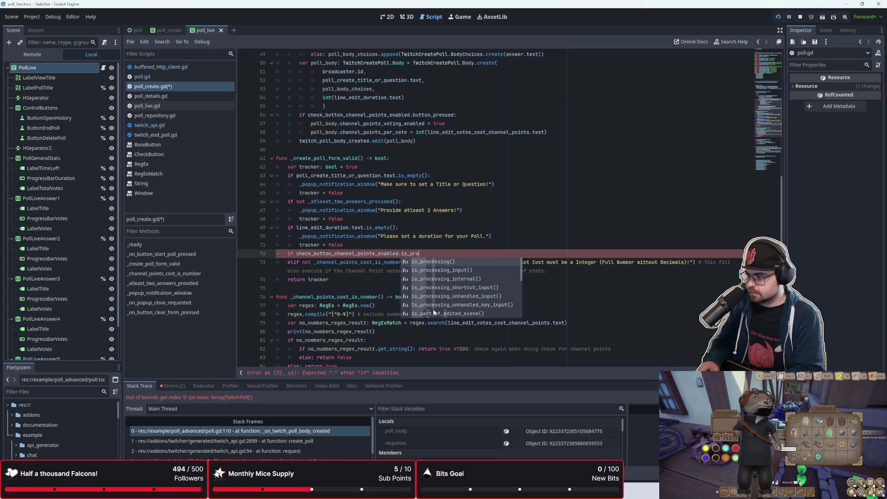
key(BackSpace)
key(BackSpace)
key(BackSpace)
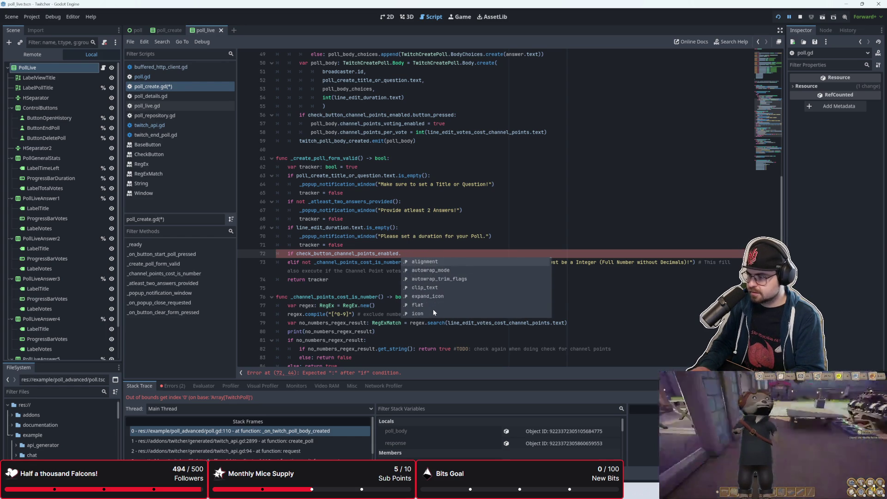
click(388, 288)
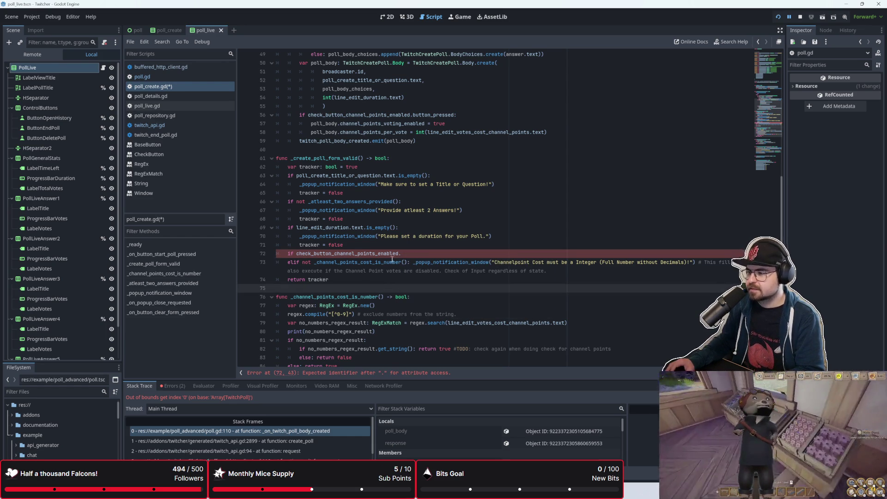
scroll(391, 261, up, 5)
scroll(397, 257, down, 5)
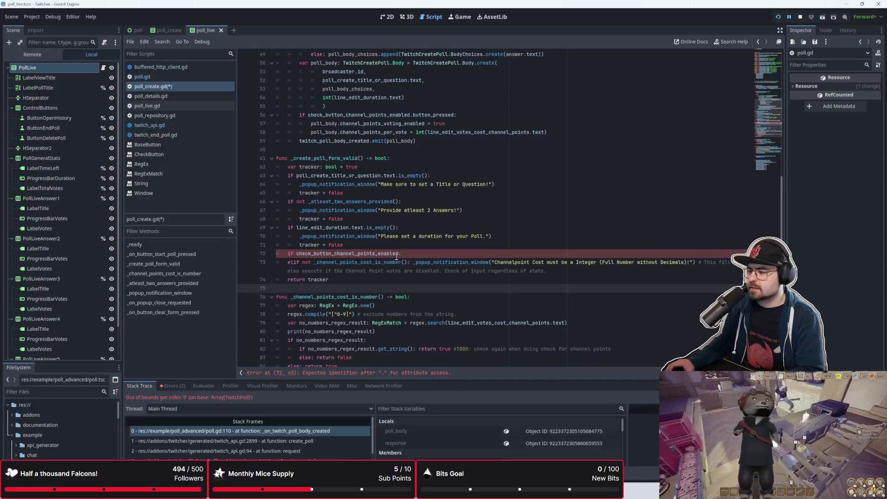
scroll(396, 256, up, 7)
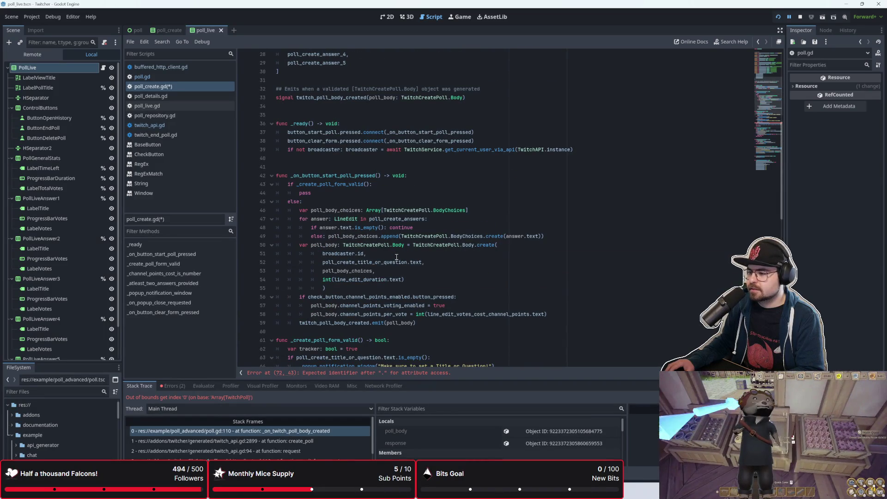
scroll(358, 294, down, 6)
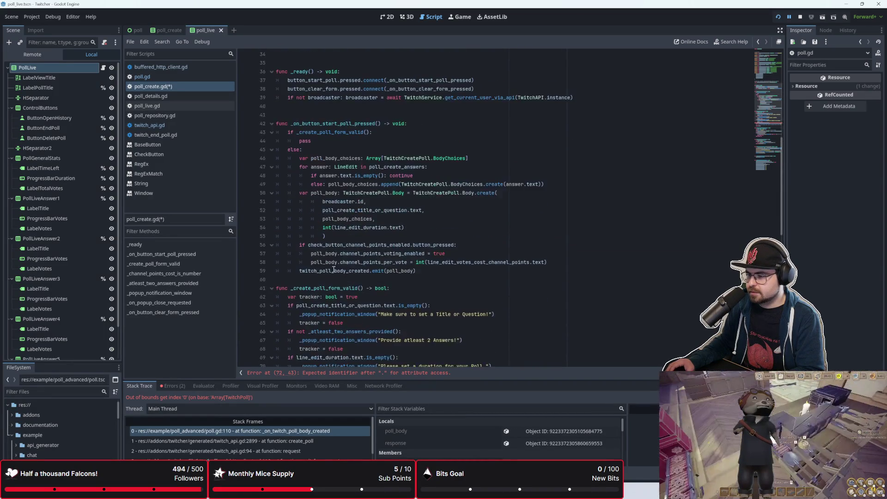
click(407, 280)
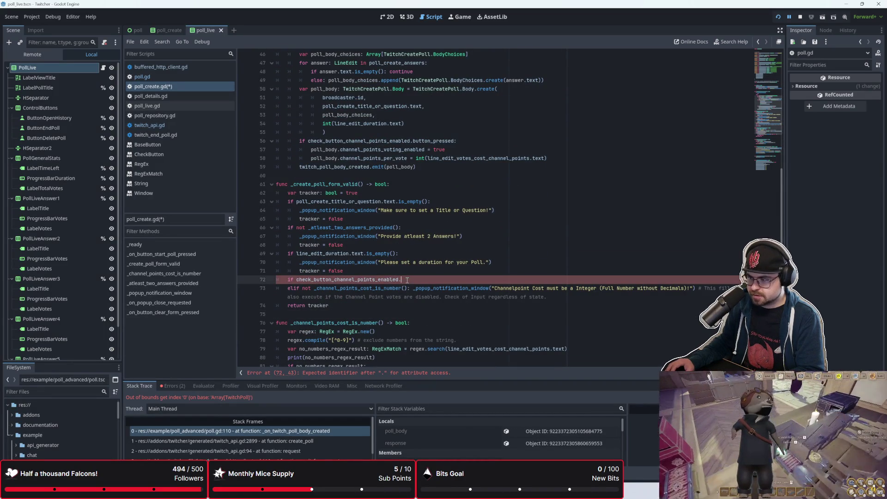
text(button_por)
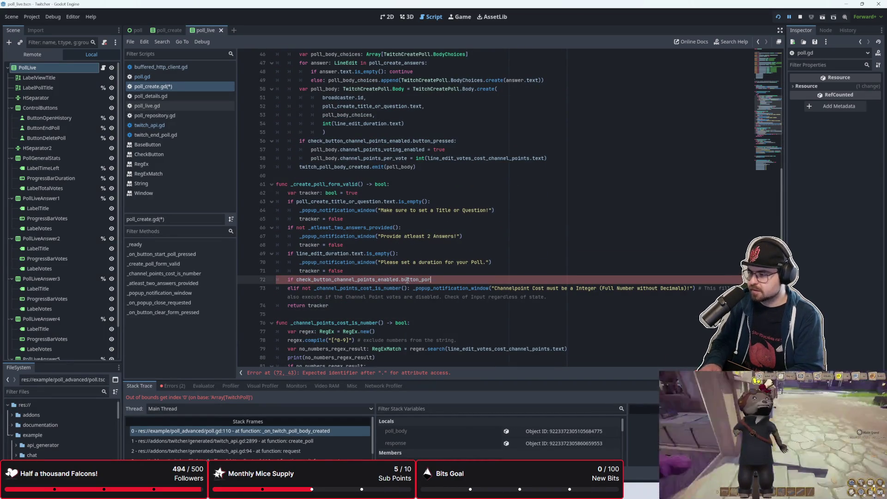
key(BackSpace)
key(BackSpace)
text(ressed)
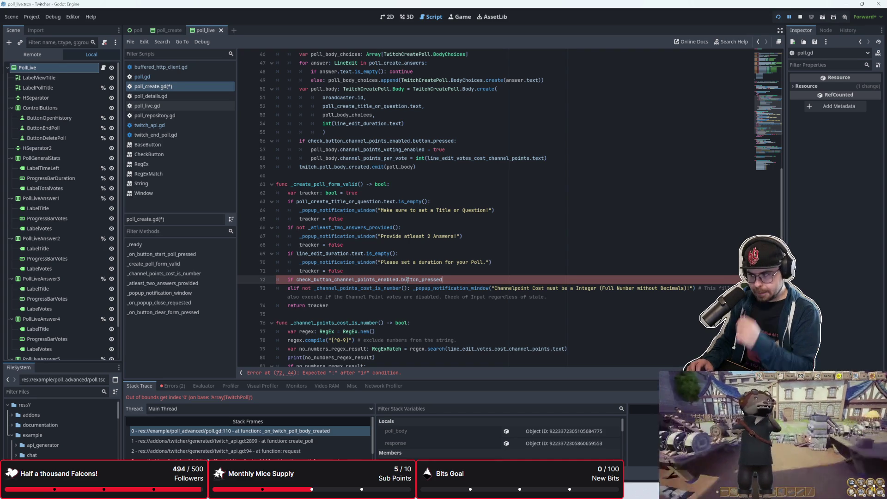
text(:)
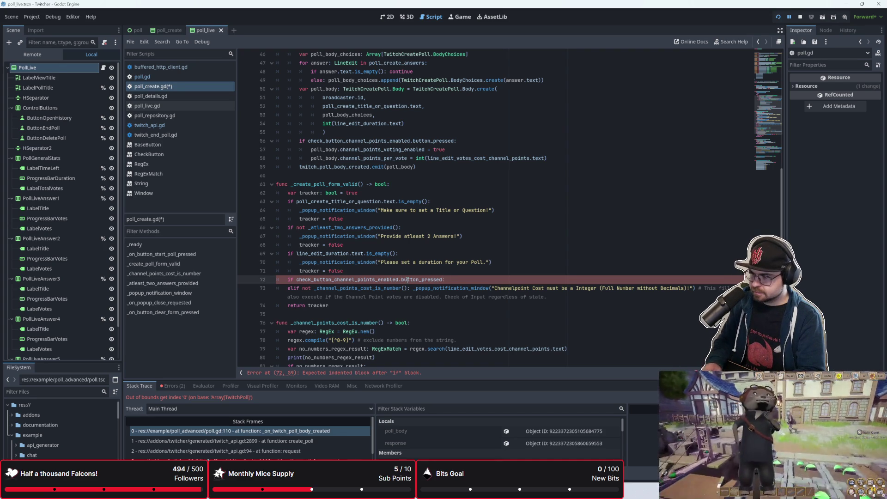
key(BackSpace)
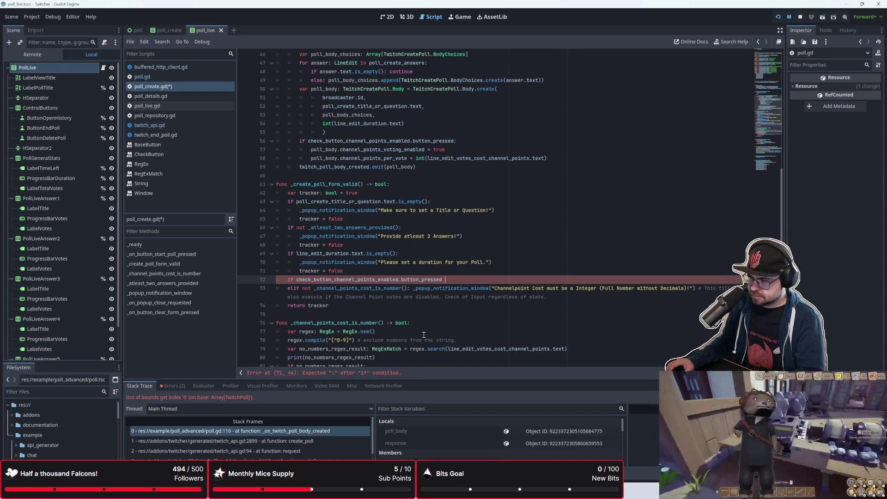
key(BackSpace)
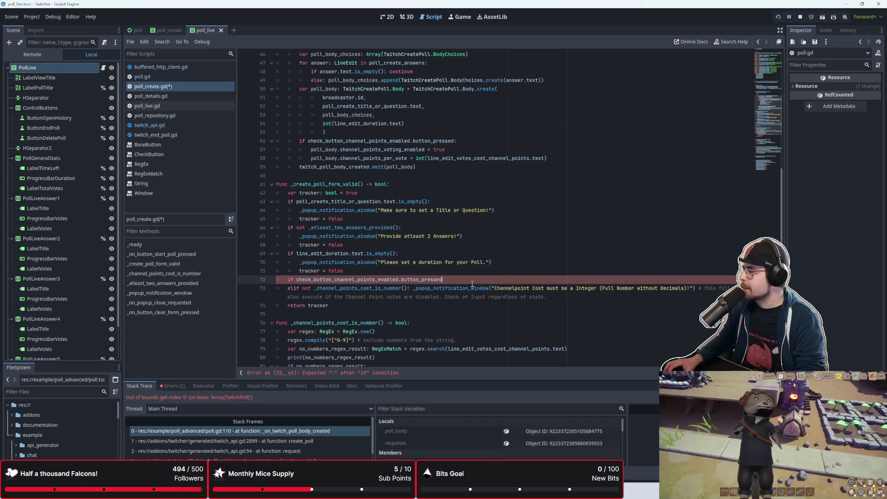
click(467, 322)
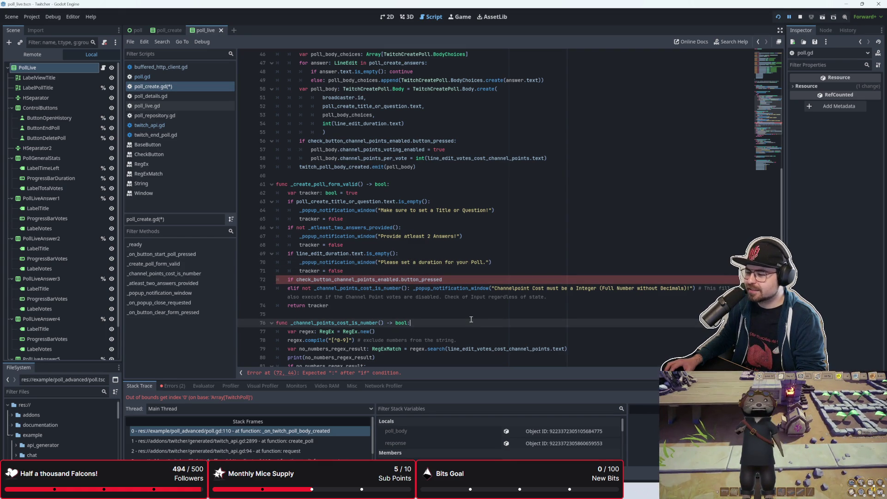
click(473, 319)
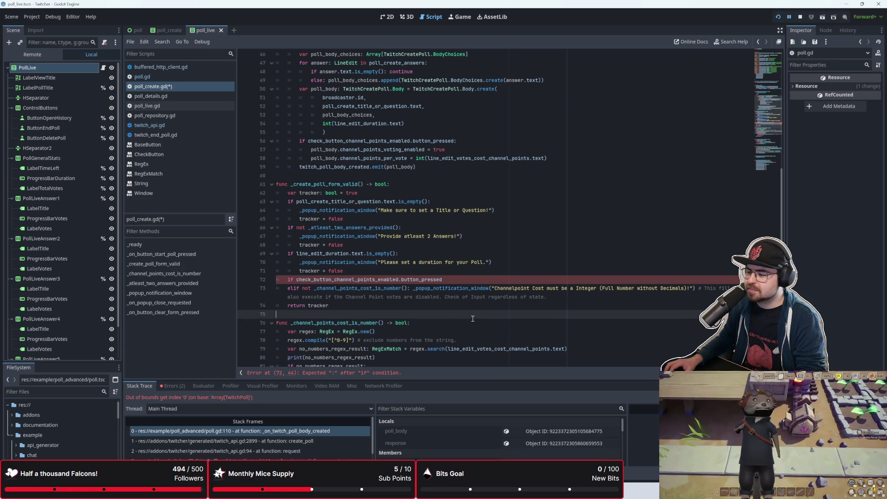
click(472, 323)
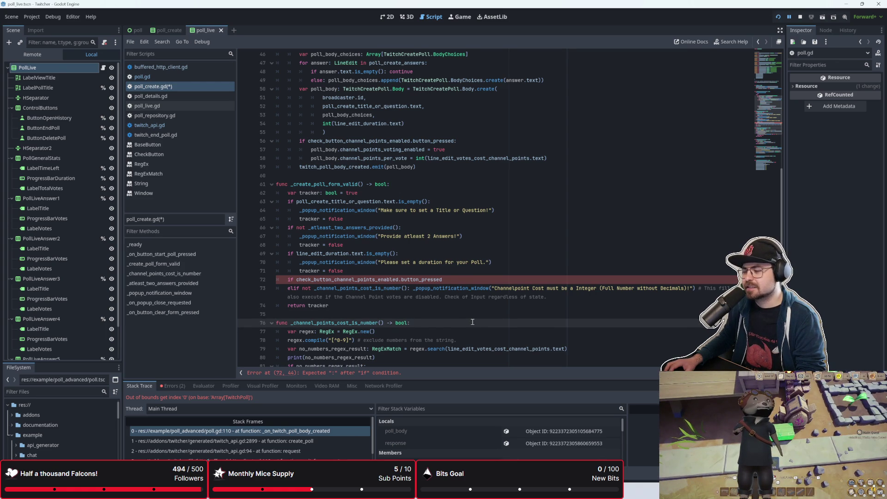
key(Up)
key(Up)
key(Down)
key(Down)
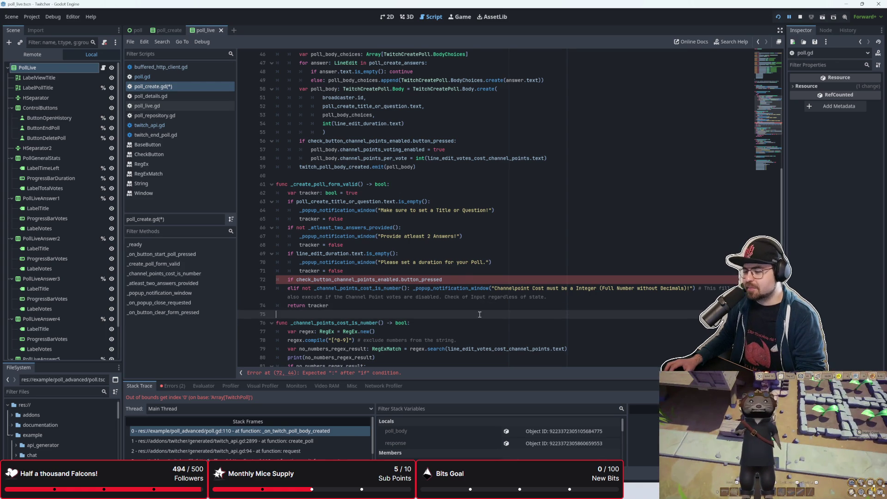
click(487, 318)
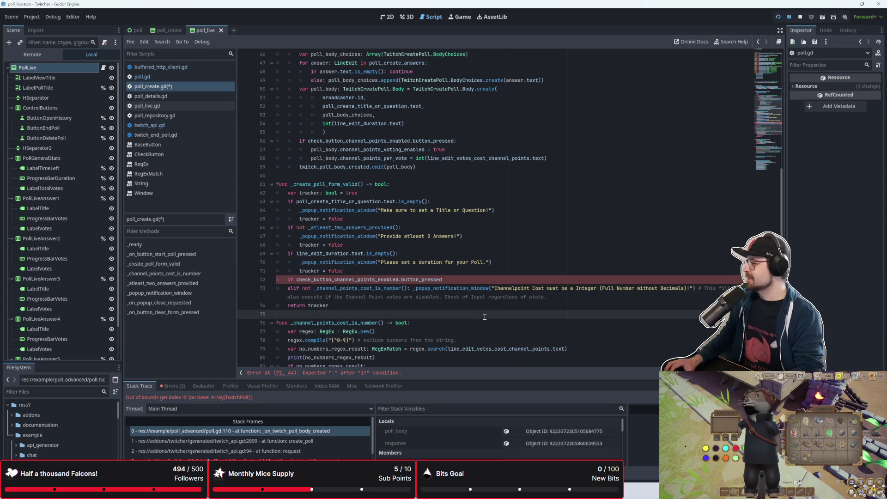
click(476, 297)
click(461, 313)
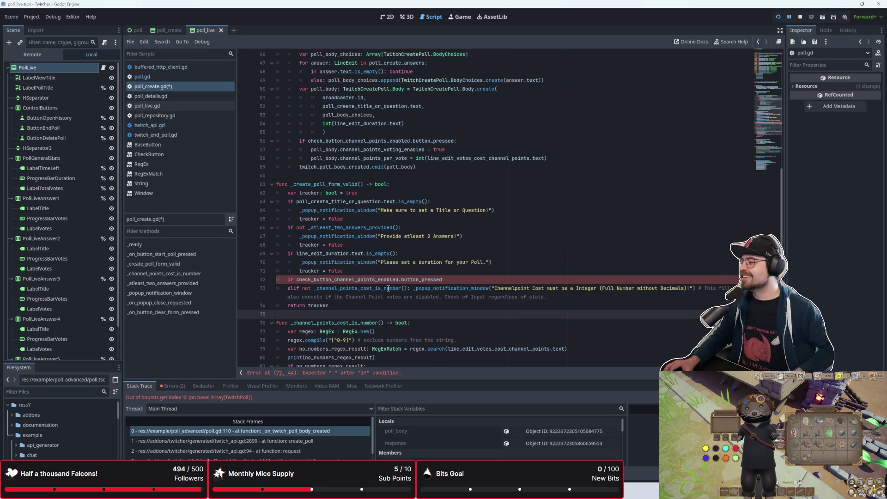
Step: Replace line 73's elif not with an indented if not under the channel-points check, then save poll_create.gd
scroll(388, 290, down, 2)
key(Up)
key(Up)
key(Up)
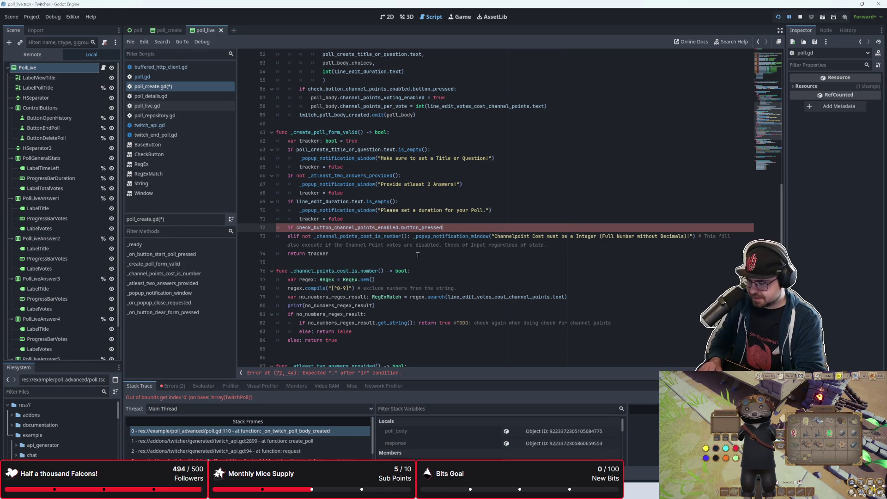
key(BackSpace)
key(BackSpace)
key(BackSpace)
key(Tab)
key(Delete)
key(Delete)
key(Delete)
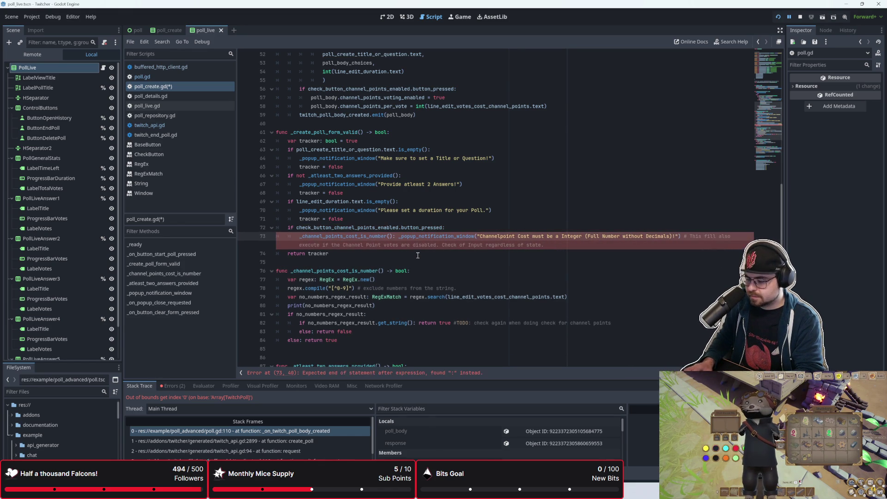
text(if not)
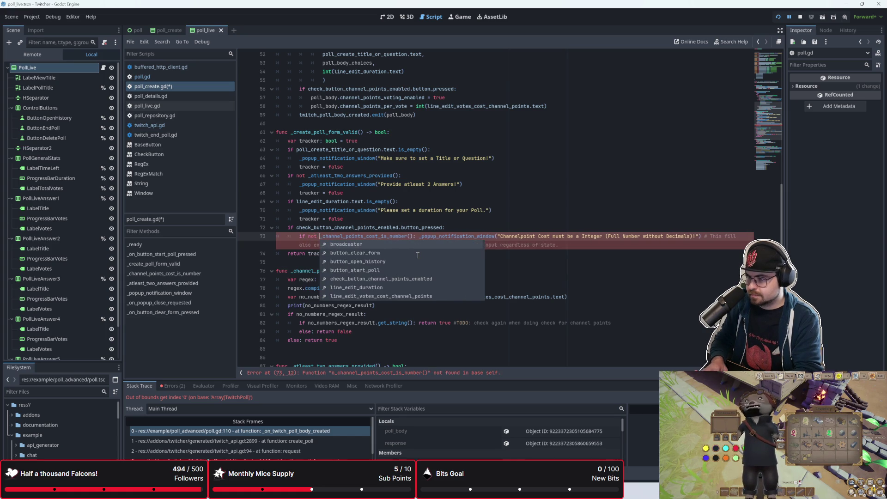
key(Escape)
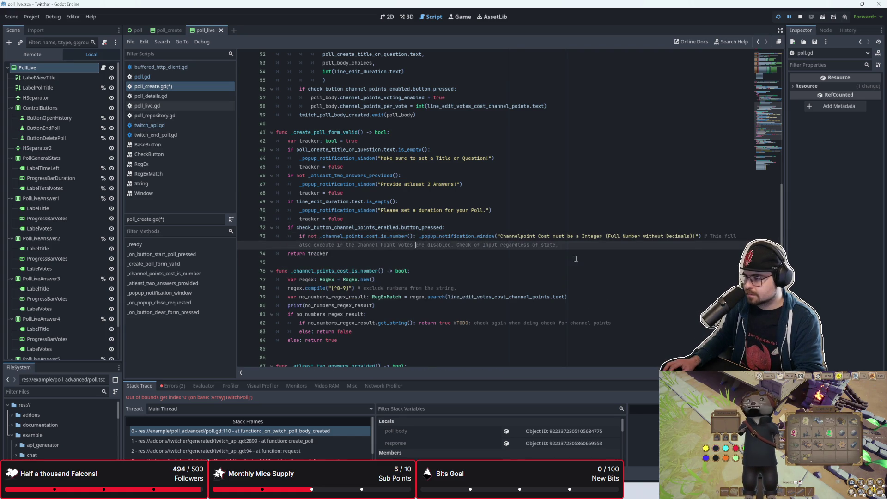
key(ctrl+s)
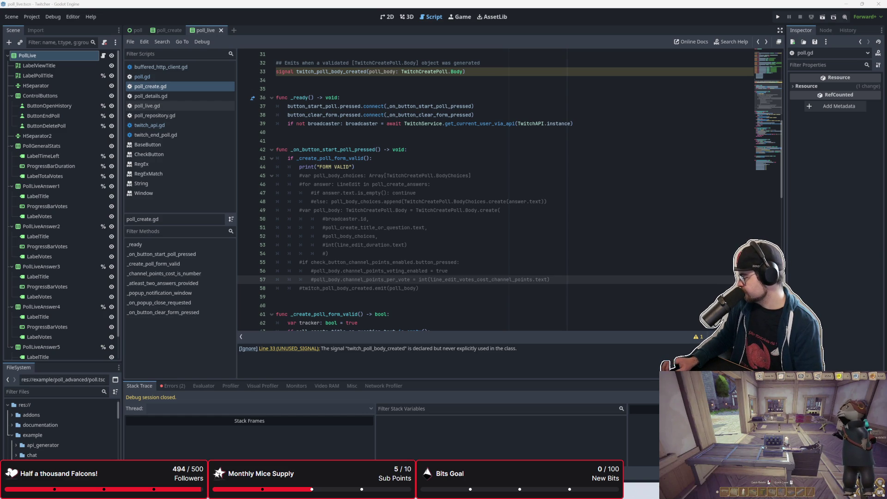
click(455, 159)
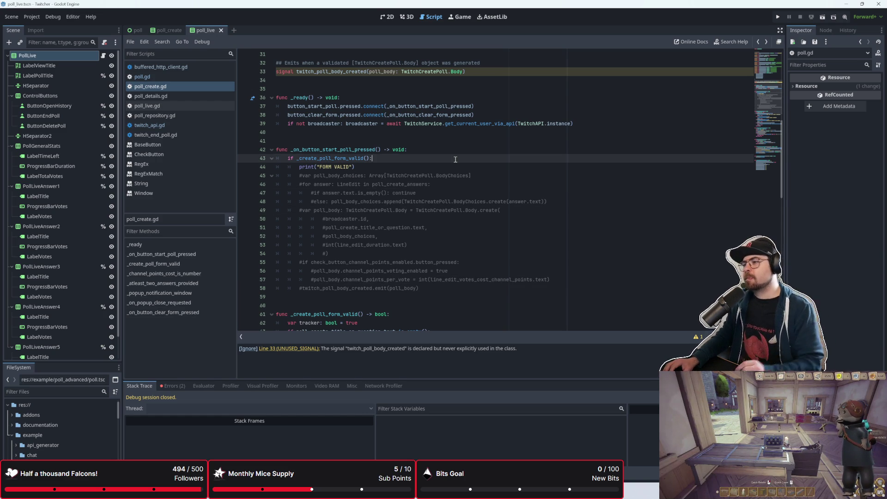
click(459, 142)
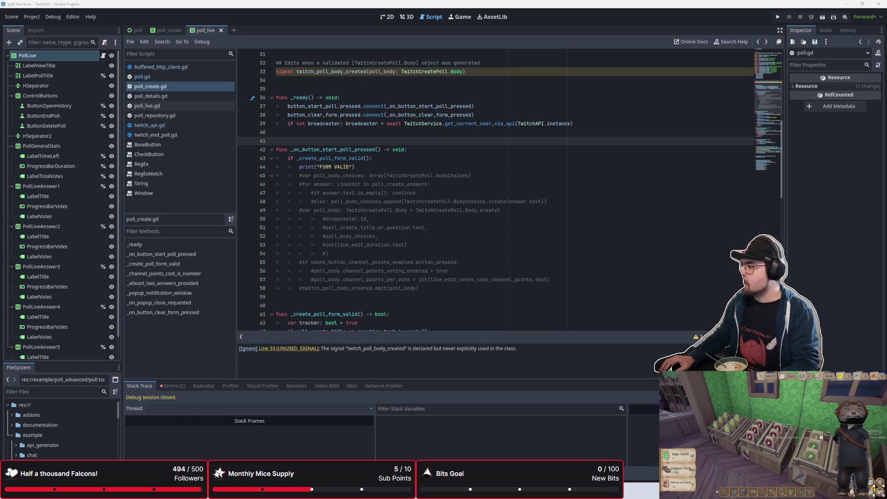
Step: Run the Twitcher project and press Start Poll on the empty Create a Poll form
click(452, 219)
scroll(415, 231, down, 1)
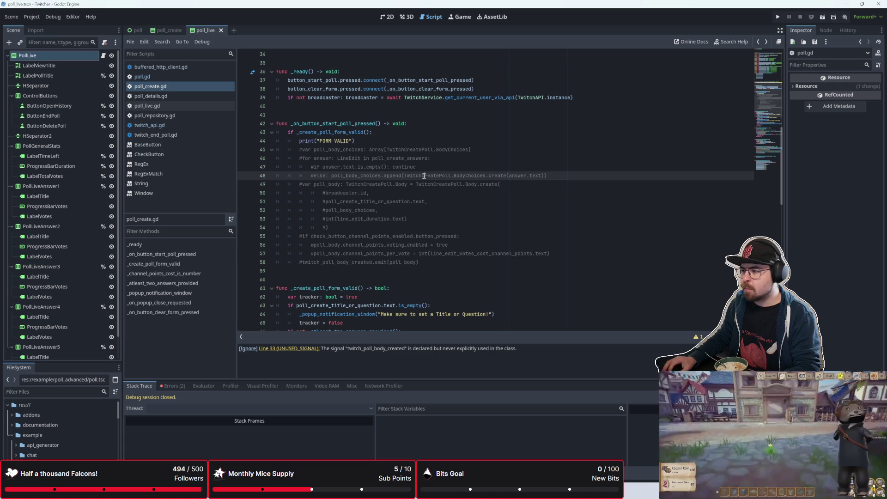
key(Up)
key(Up)
click(781, 18)
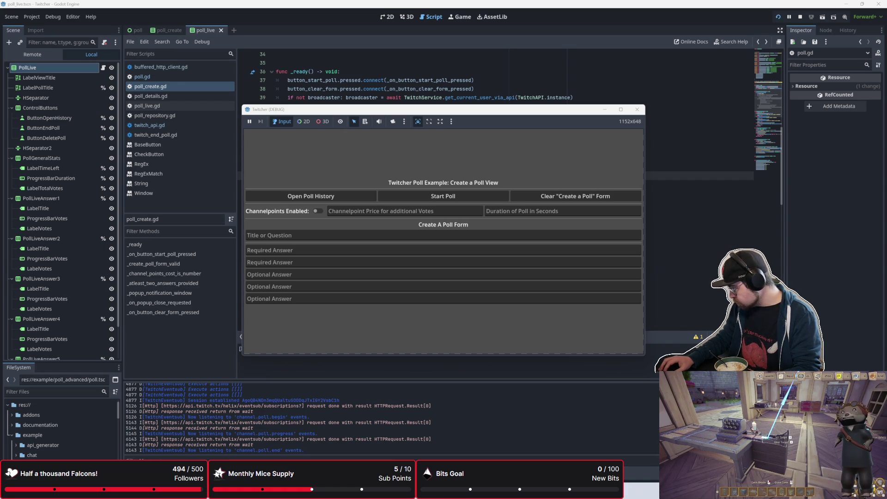
click(445, 198)
Step: Show the Remote scene tree and expand Poll, MarginContainer and PollLive
drag(445, 111, 574, 148)
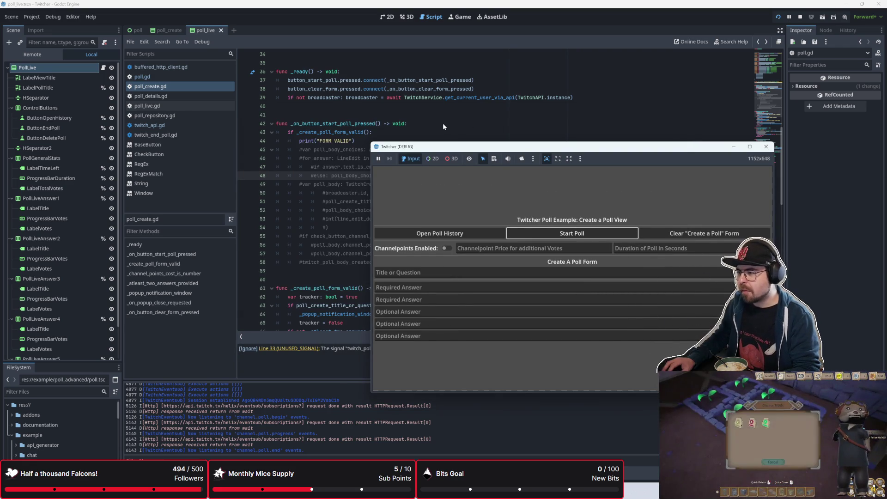
click(41, 56)
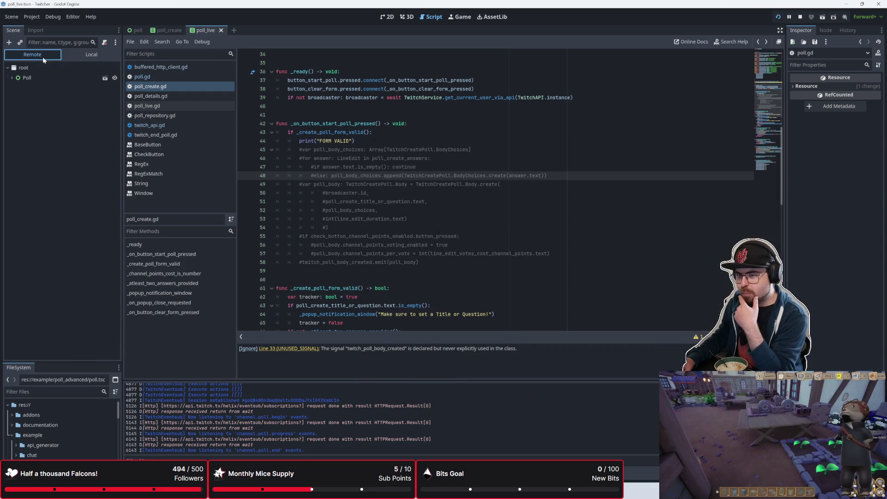
click(10, 78)
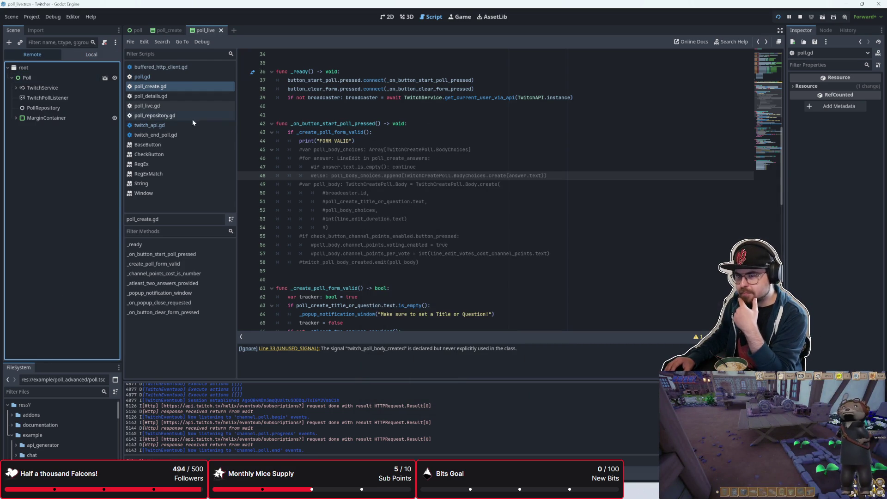
click(16, 118)
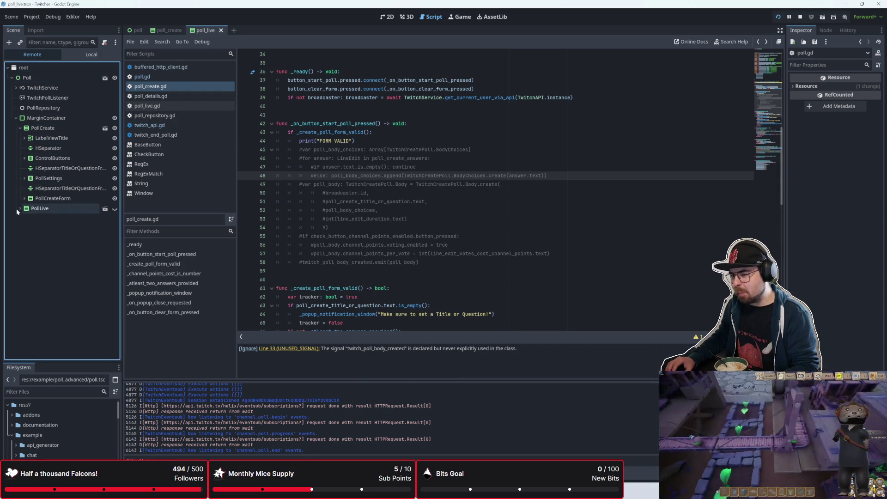
click(16, 207)
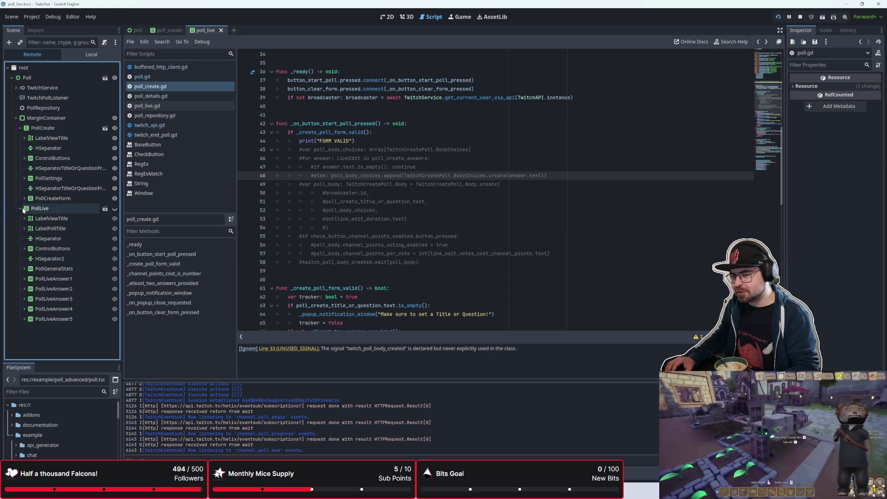
click(21, 209)
Step: Rerun with F5, submit the empty poll form, and return to the script at line 54
key(F5)
click(539, 238)
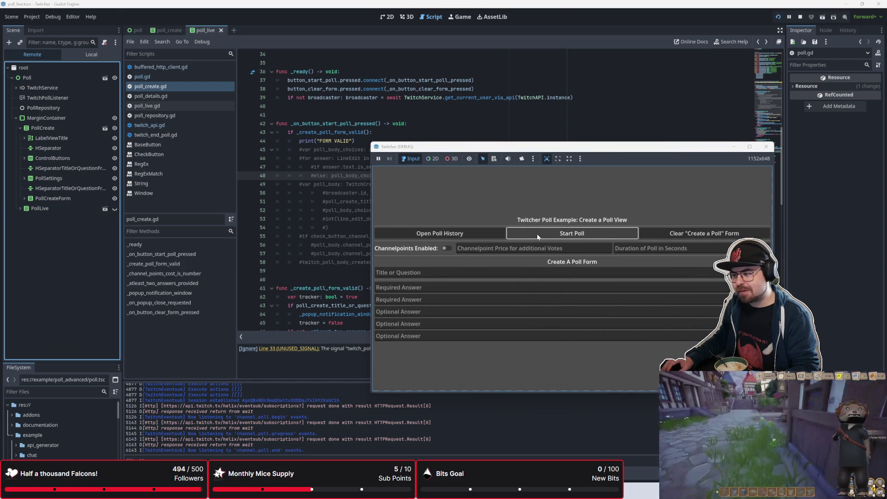
click(343, 228)
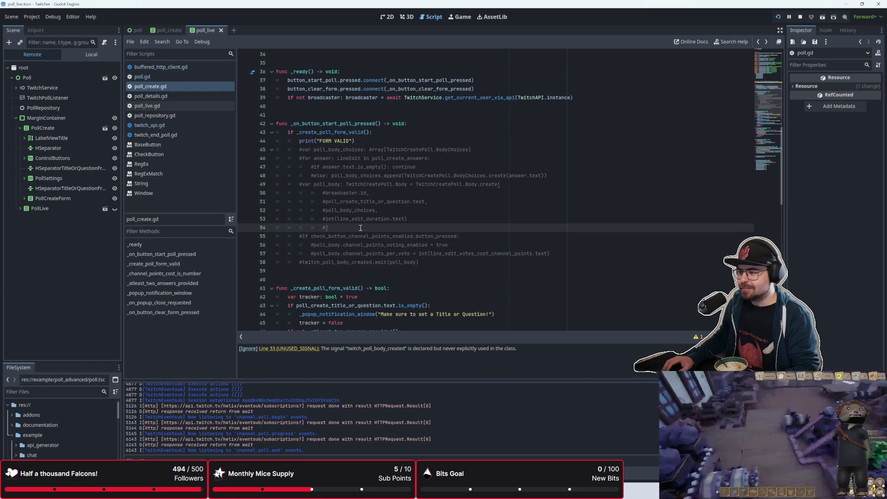
Step: Add breakpoints on lines 63, 66, 69, 72 and 75 of _create_poll_form_valid and relaunch the project
scroll(357, 228, down, 5)
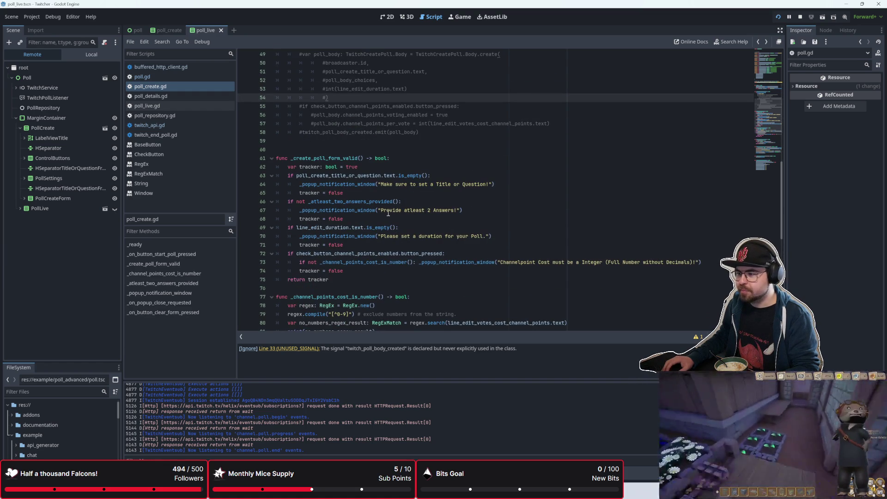
click(244, 176)
click(244, 201)
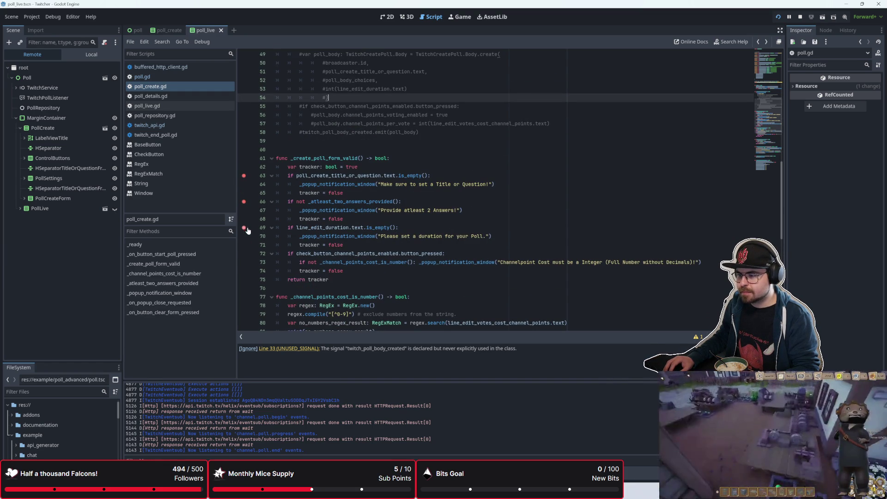
click(244, 228)
click(244, 254)
click(244, 279)
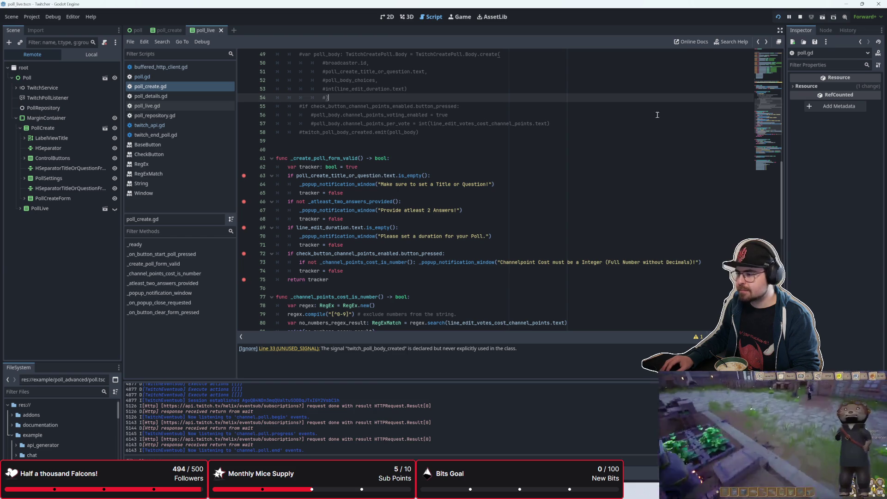
key(F5)
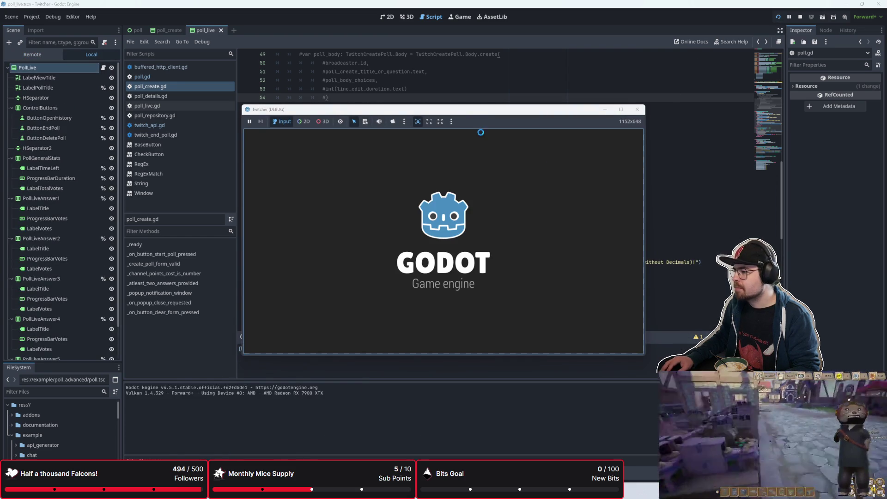
Step: Submit the empty poll form to hit the breakpoints, enlarge the debugger, and resume to line 66
mouse_move(469, 115)
mouse_down()
mouse_move(511, 145)
mouse_move(577, 150)
mouse_up()
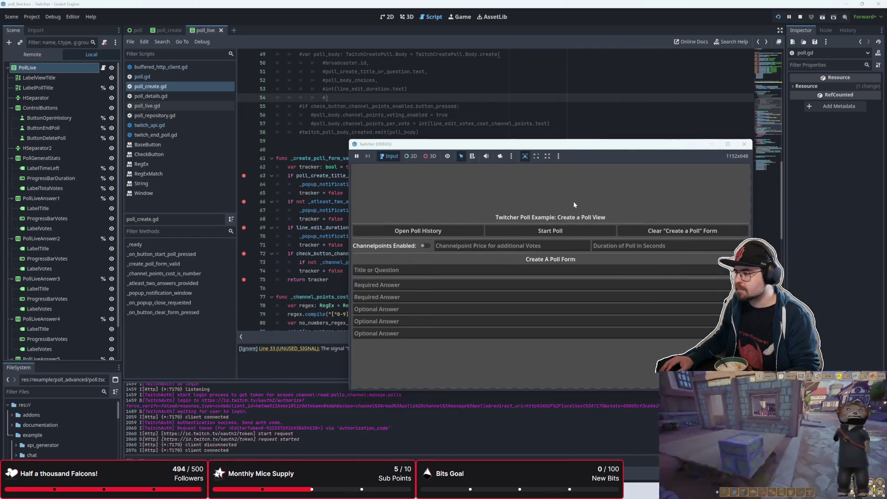
click(560, 233)
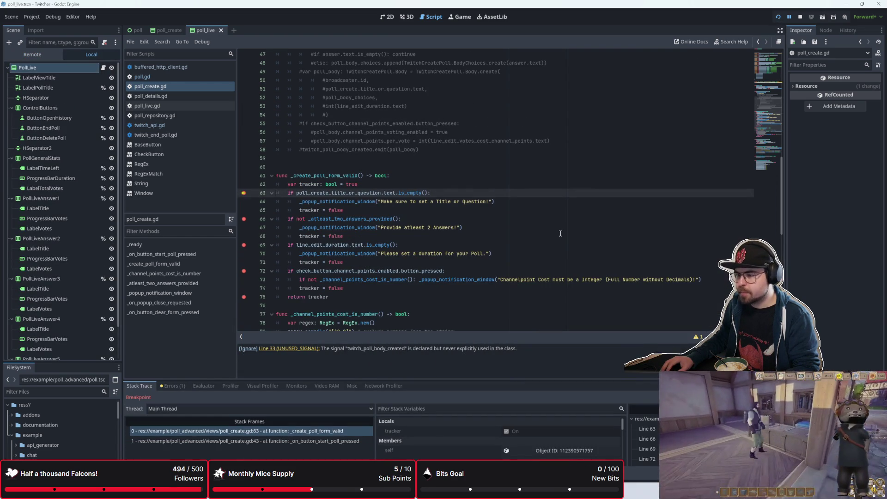
drag(371, 380, 371, 313)
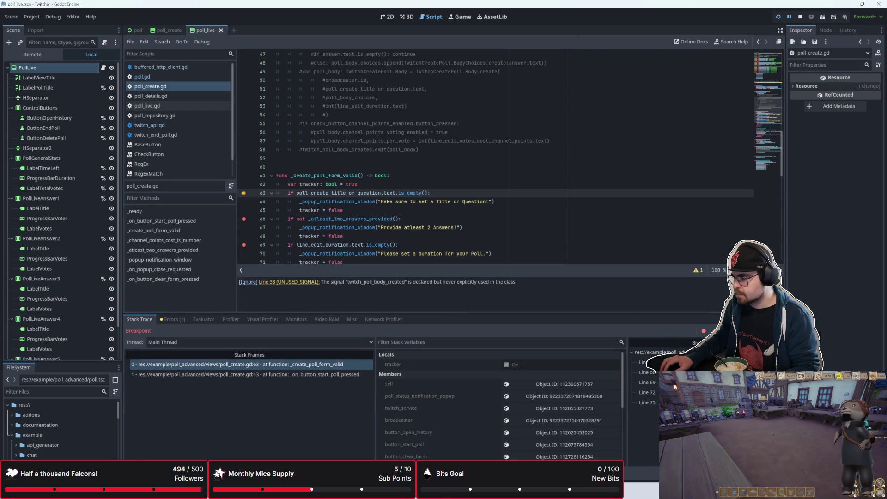
key(F12)
mouse_move(508, 144)
mouse_down()
mouse_move(536, 164)
mouse_move(644, 180)
mouse_move(608, 127)
mouse_up()
drag(430, 187, 279, 216)
drag(477, 130, 450, 221)
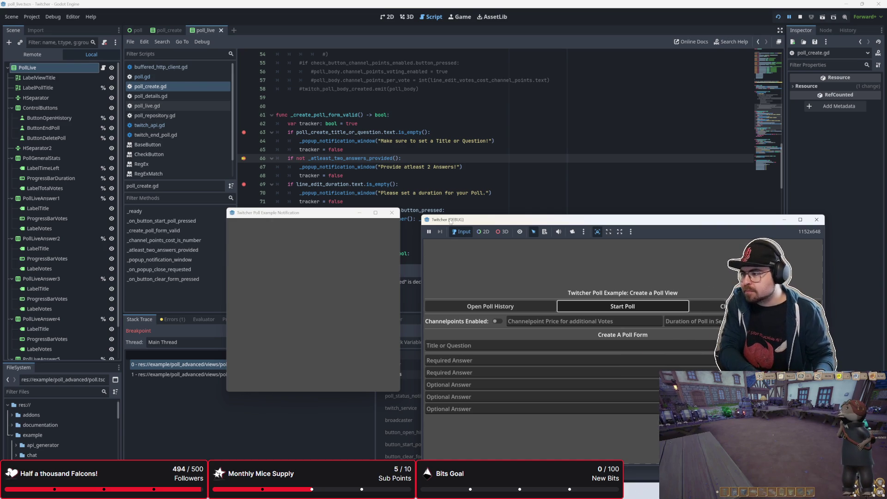
click(401, 167)
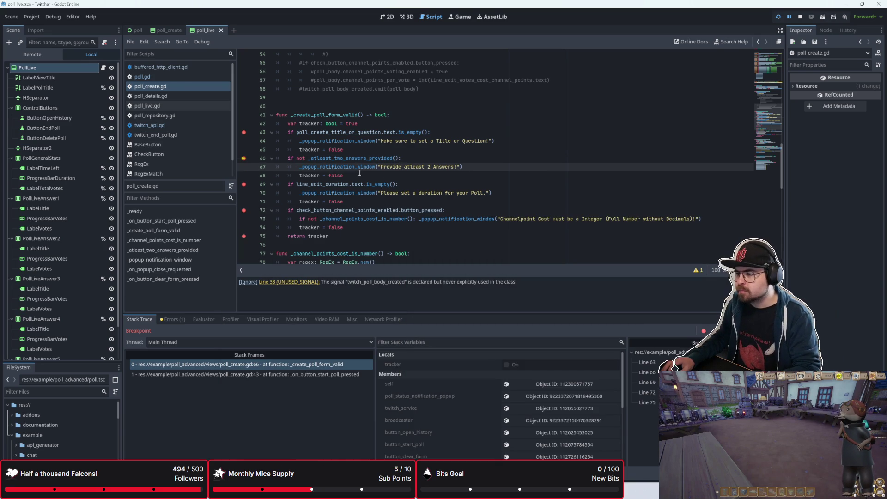
Step: Jump to the _popup_notification_window definition and review it down to the add_child line
ctrl+click(359, 170)
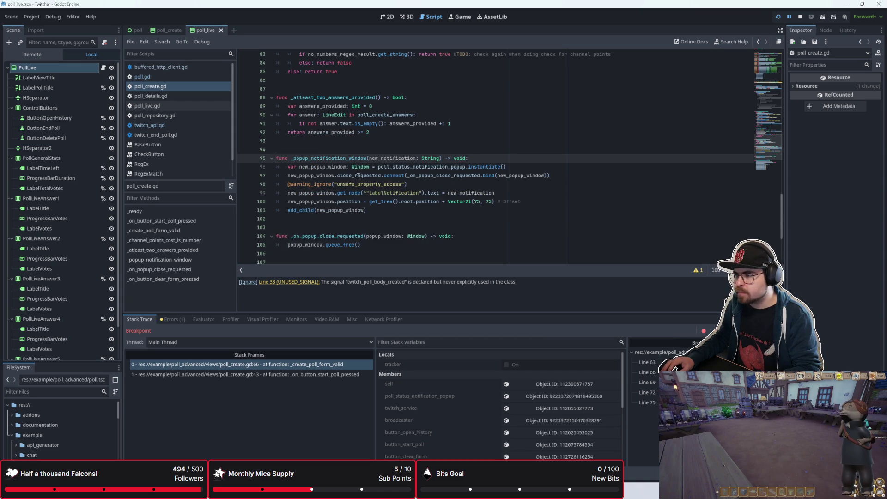
mouse_move(358, 179)
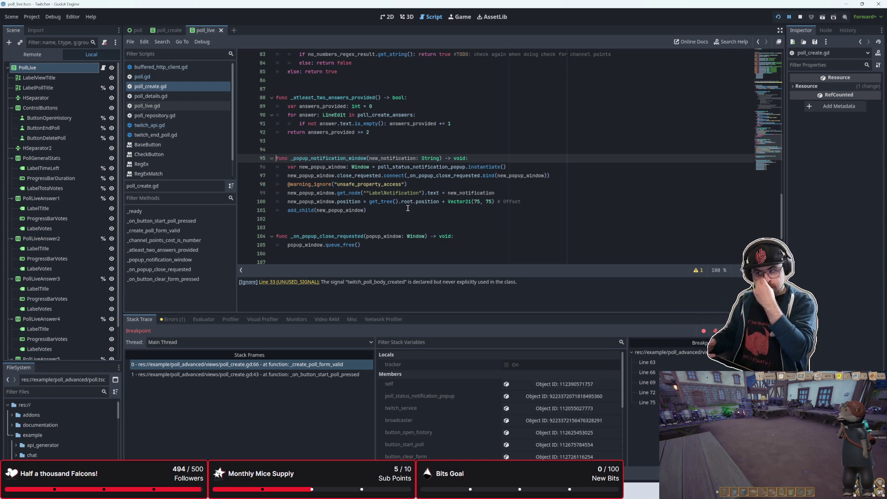
click(390, 211)
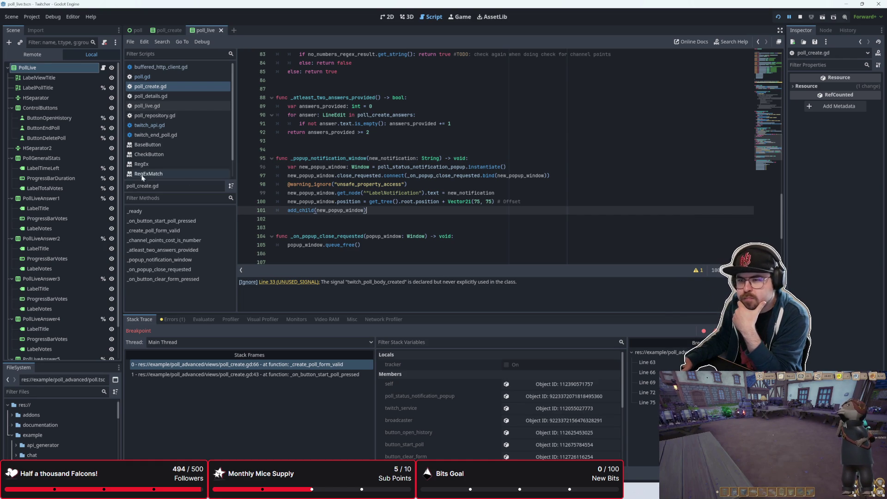
click(39, 58)
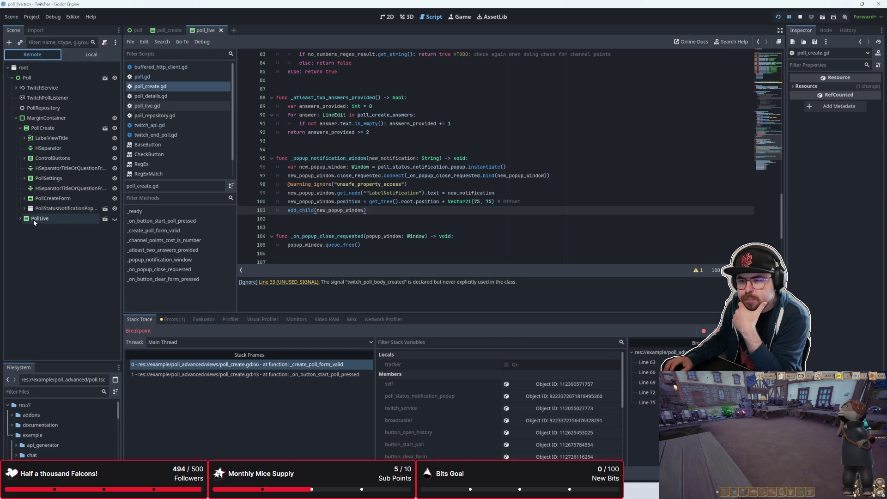
Step: Inspect the remote PollStatusNotificationPopup node, then step past the two-answers check to spawn a popup
click(20, 209)
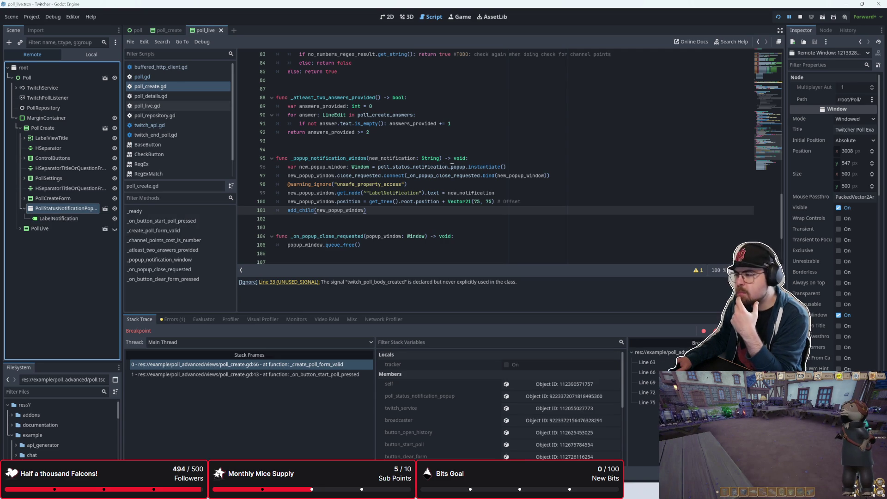
mouse_move(442, 164)
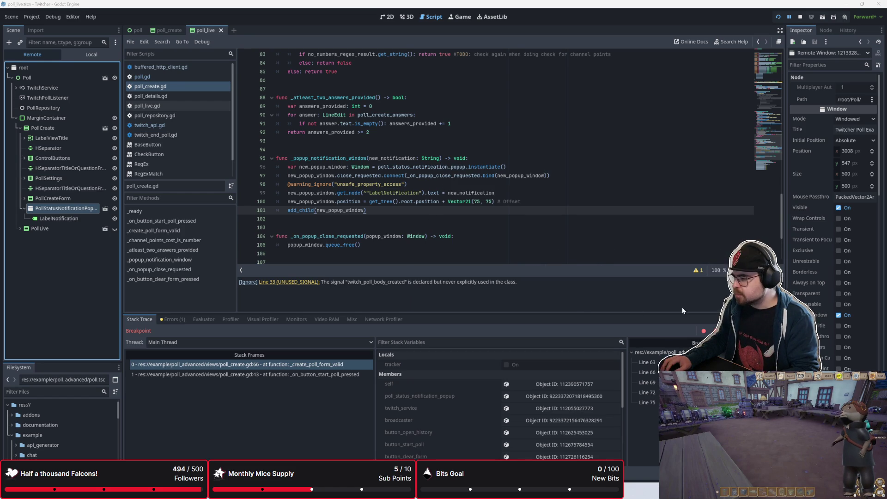
key(alt+Tab)
key(F12)
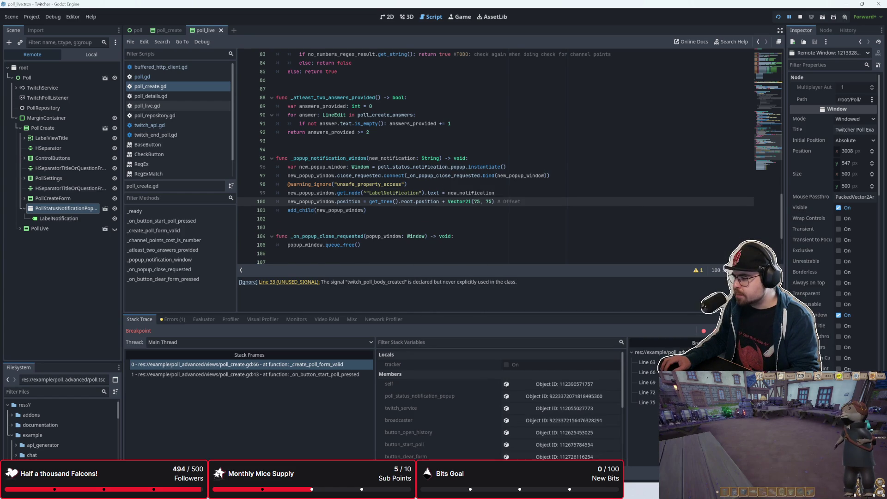
Step: Move the new notification window and the game window off the code
click(424, 177)
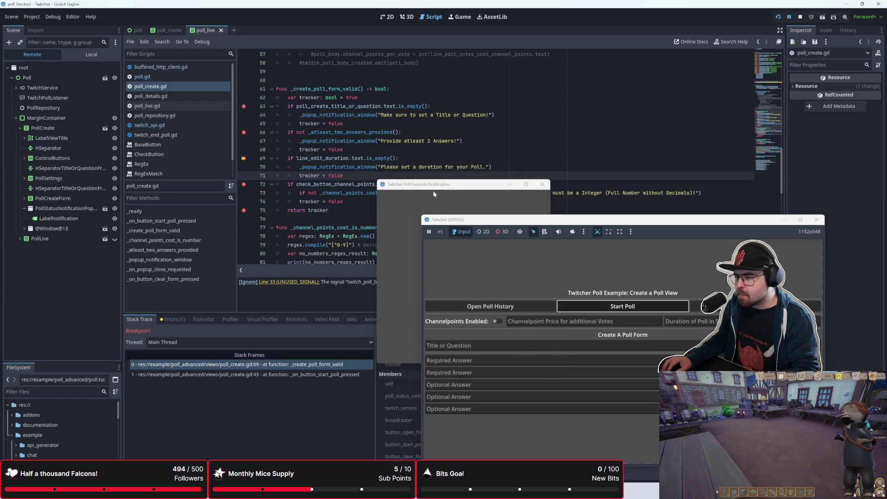
drag(461, 186, 261, 136)
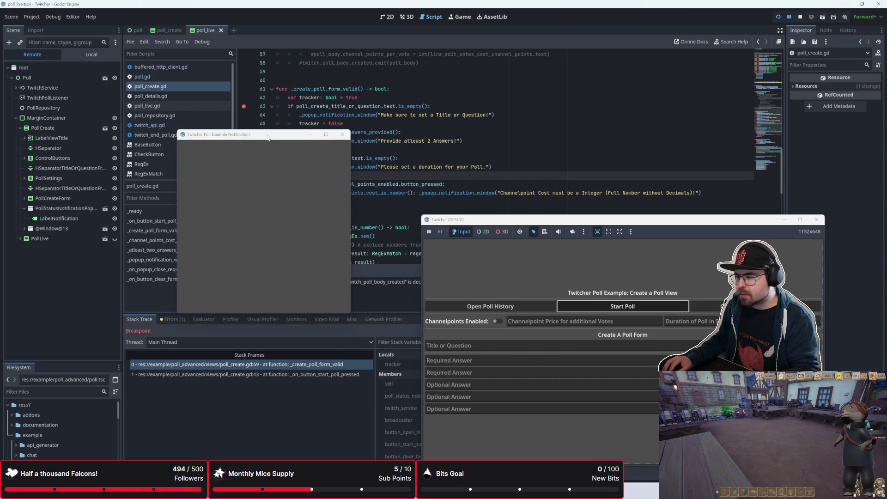
mouse_move(415, 184)
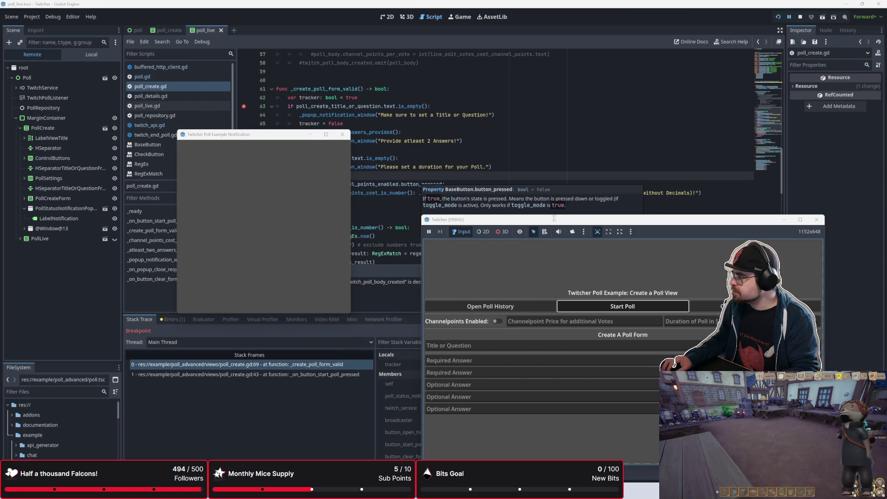
drag(487, 220, 475, 110)
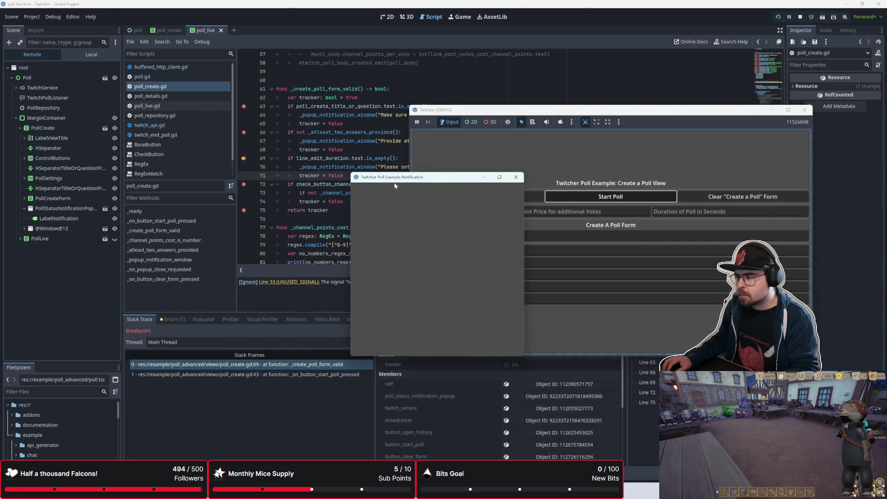
drag(397, 177, 286, 148)
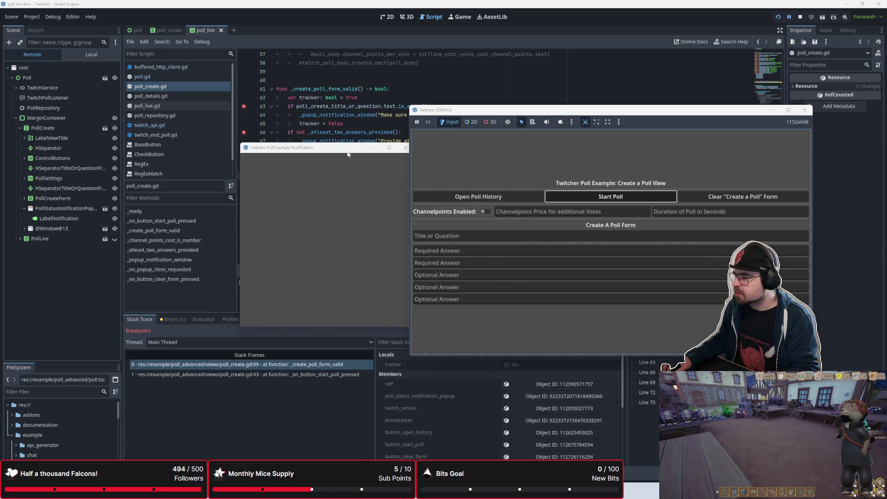
drag(345, 148, 324, 151)
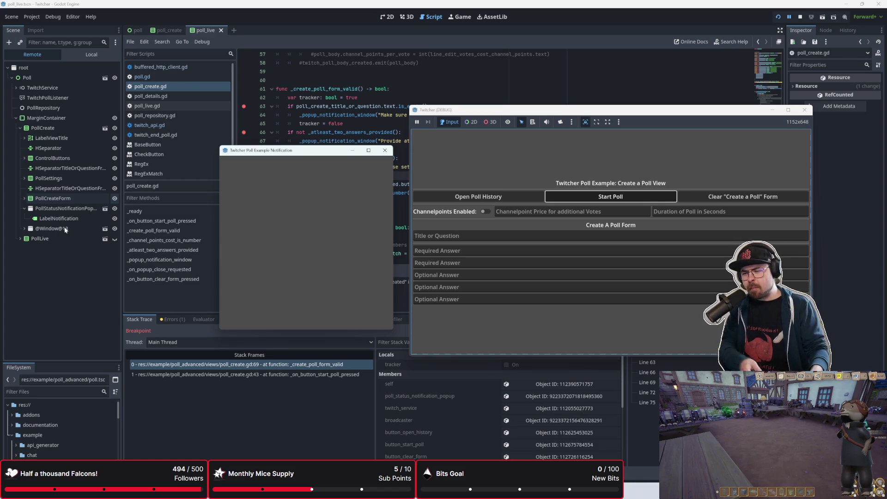
drag(257, 152, 281, 209)
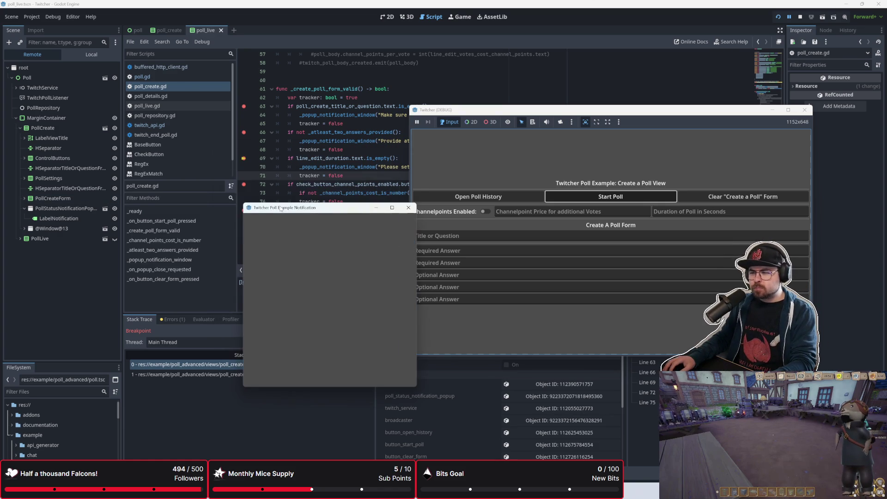
click(96, 207)
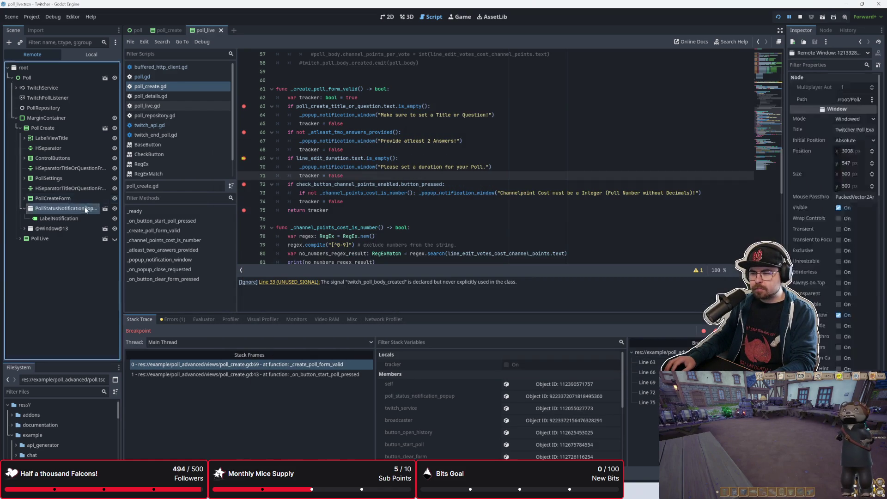
click(77, 231)
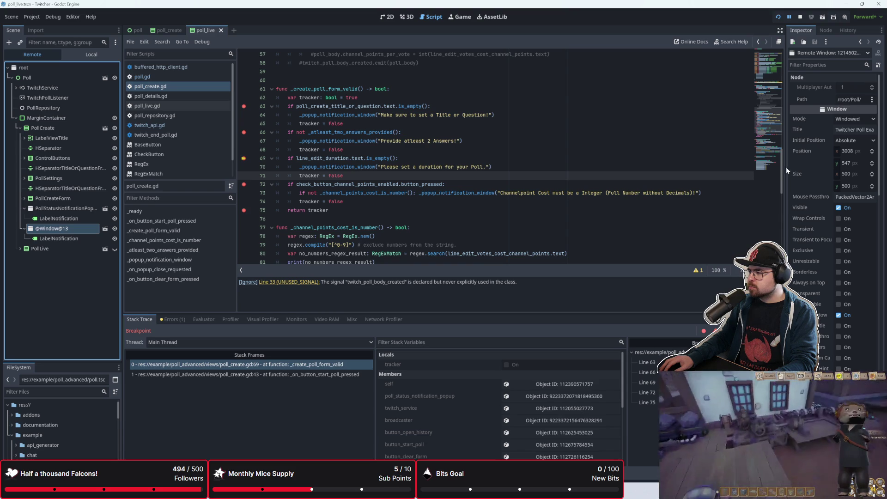
drag(786, 167, 622, 175)
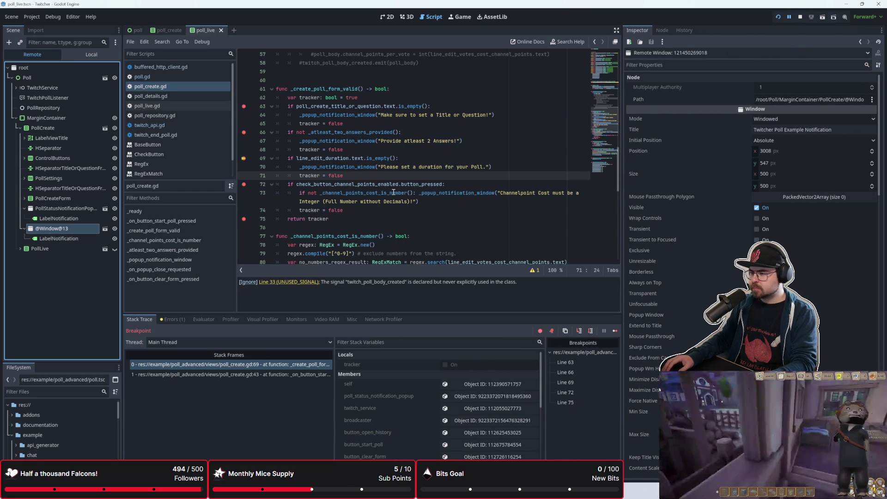
mouse_move(391, 191)
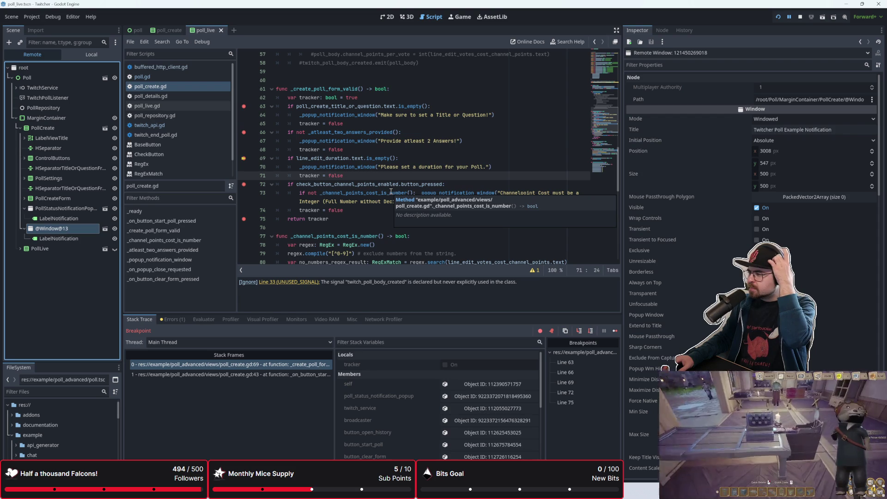
click(80, 221)
click(73, 239)
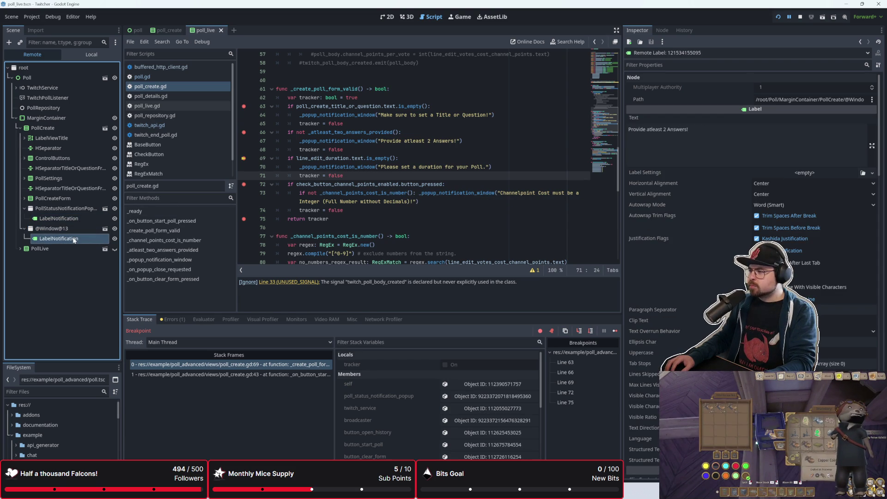
click(69, 228)
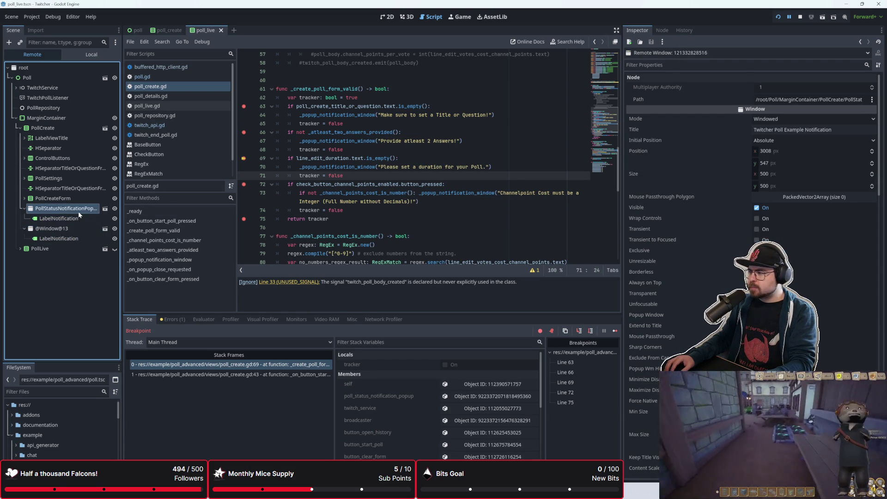
click(78, 210)
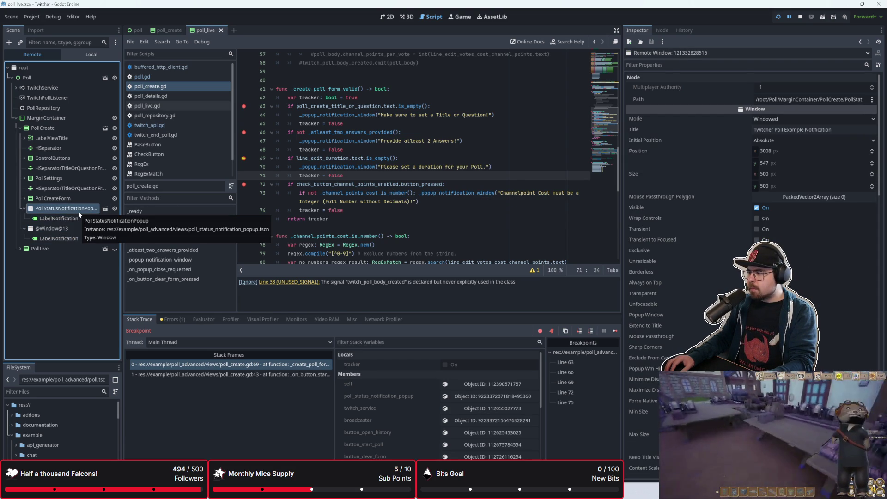
click(74, 232)
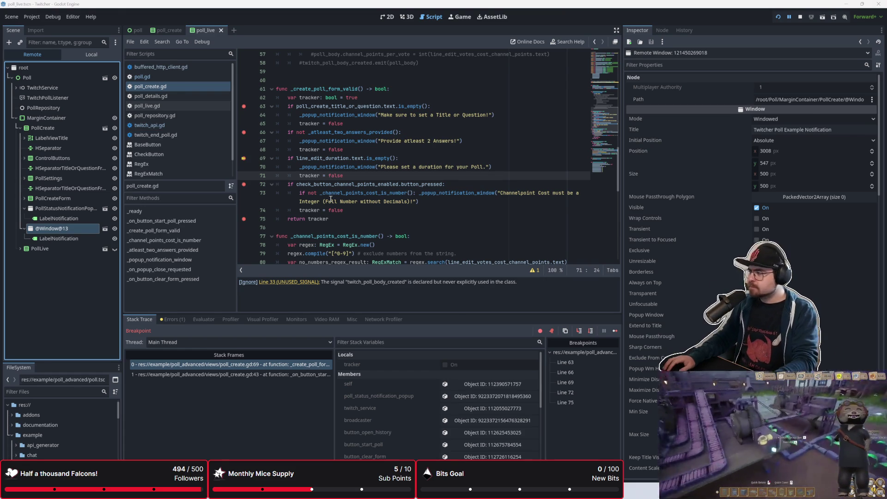
Step: Back in the editor, jump again to the _popup_notification_window definition
key(alt+Tab)
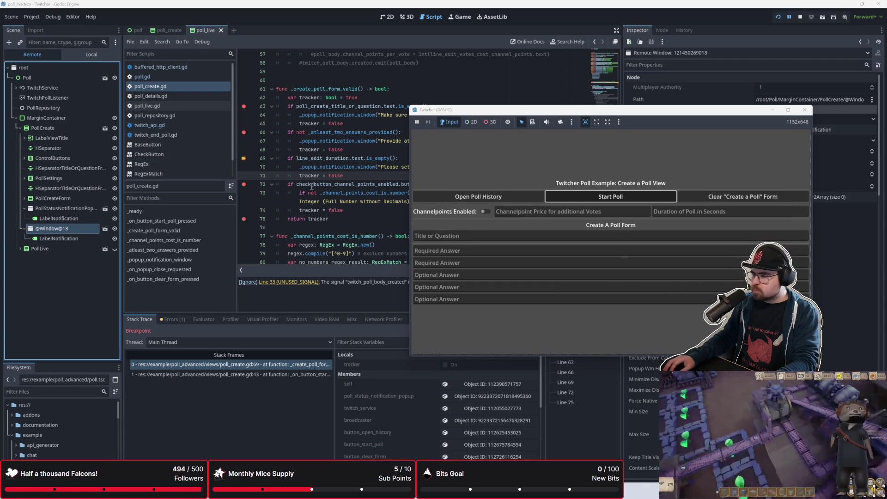
click(313, 185)
click(366, 222)
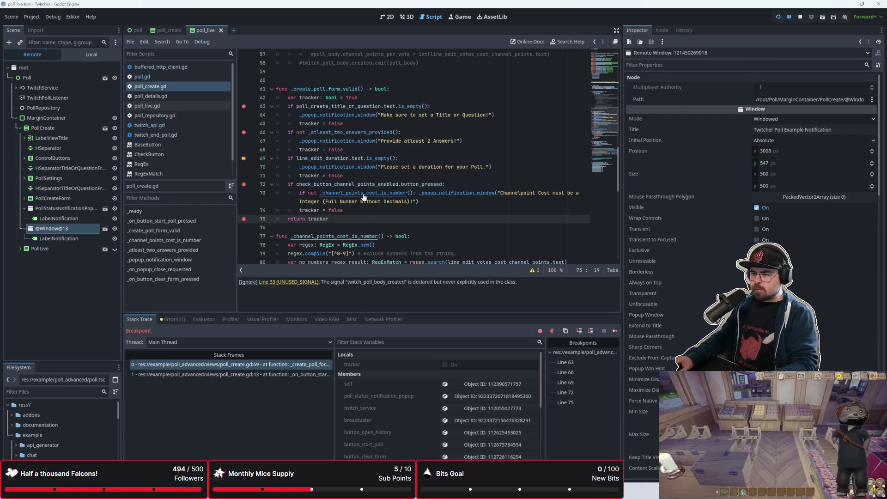
ctrl+click(464, 194)
click(378, 225)
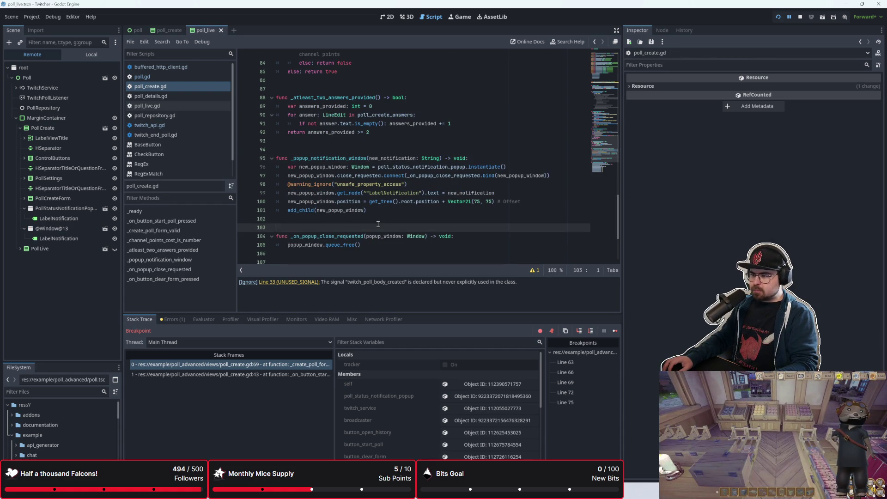
Step: Enlarge the FileSystem dock, scroll to poll_advanced/views, and open poll_status_notification_popup.tscn
click(515, 166)
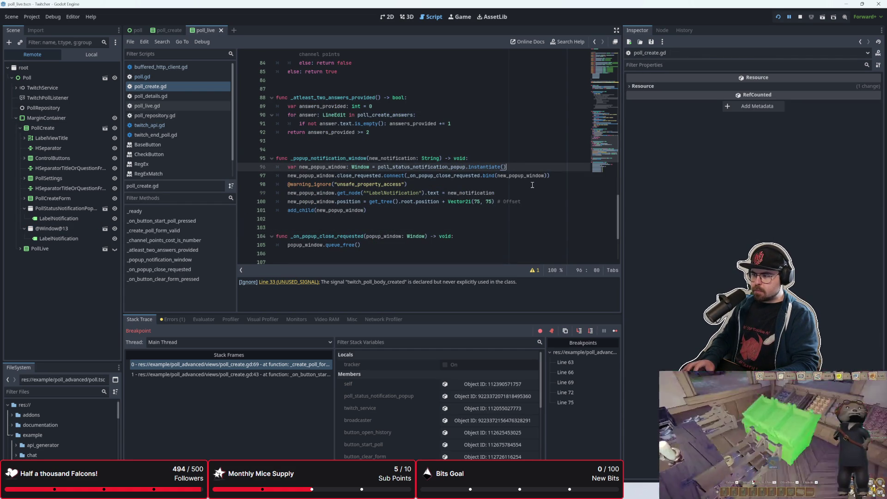
key(Down)
key(Down)
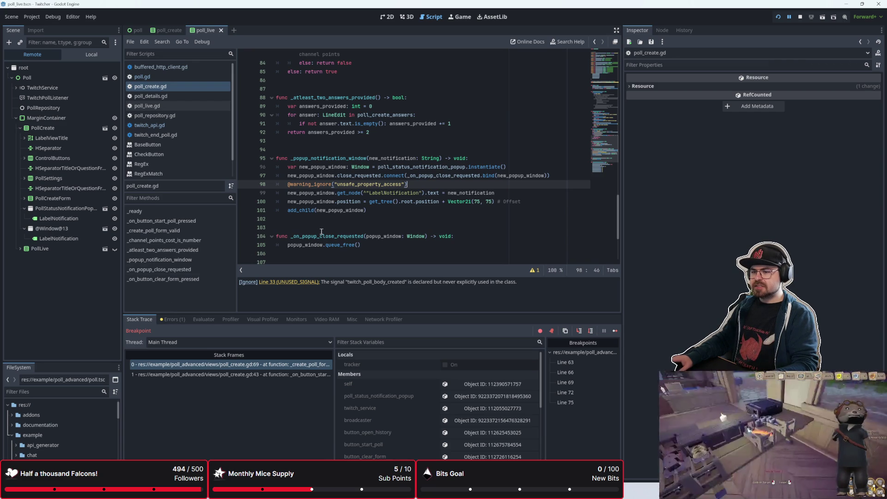
drag(99, 362, 92, 269)
scroll(73, 361, down, 3)
scroll(73, 361, down, 5)
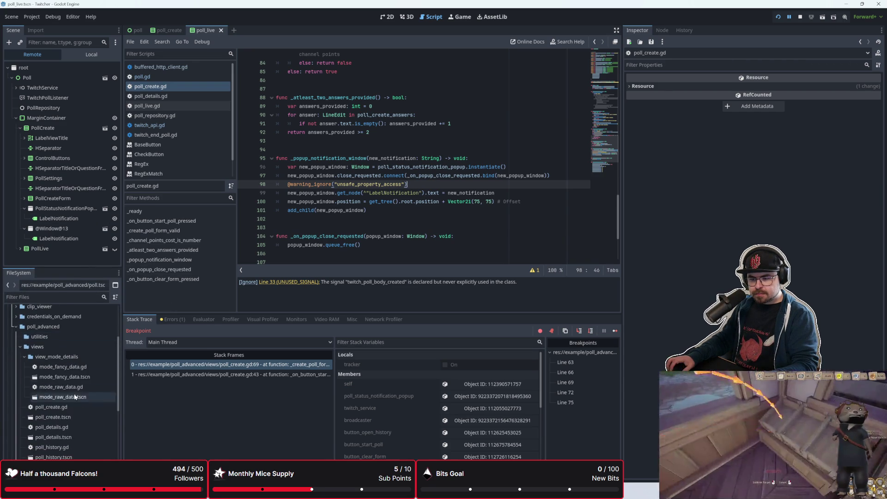
double_click(71, 405)
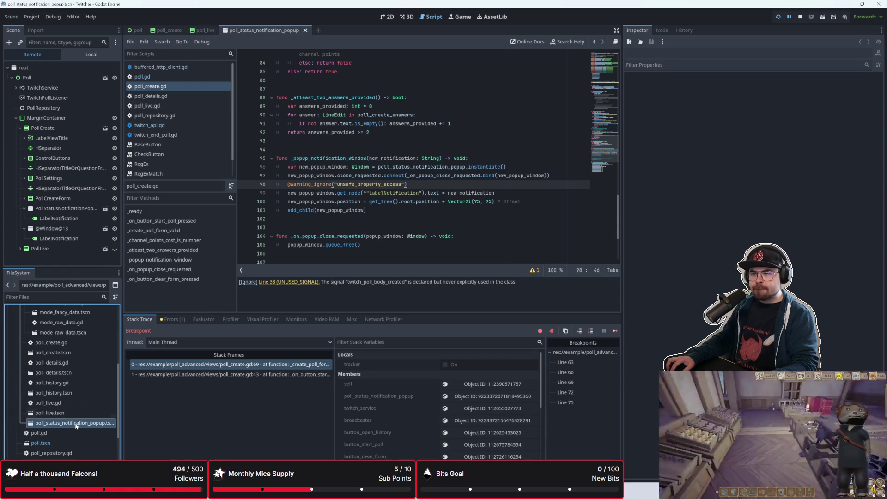
Step: Revert the PollStatusNotificationPopup Title, removing 'Twitcher Poll Example Notification'
click(97, 58)
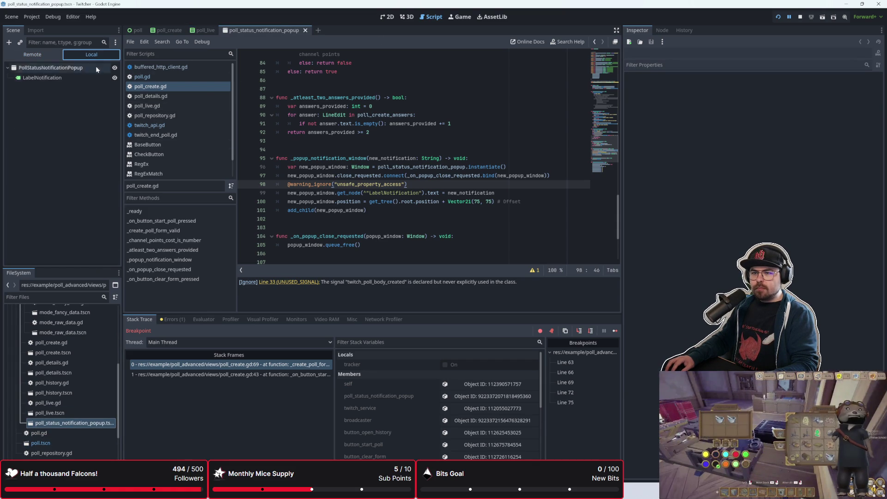
click(50, 68)
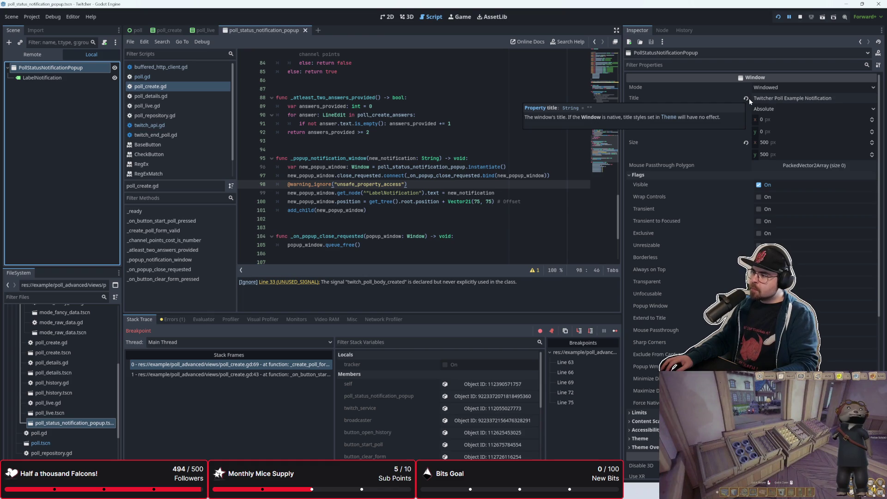
click(747, 99)
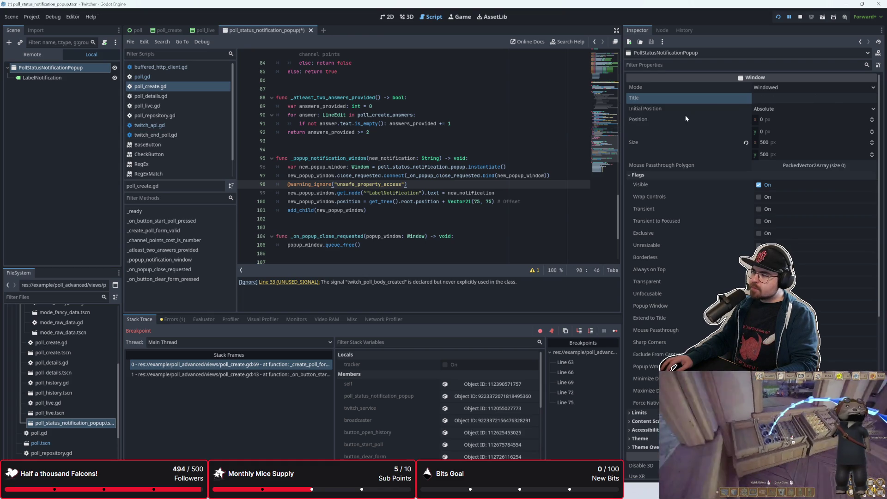
click(351, 210)
click(519, 167)
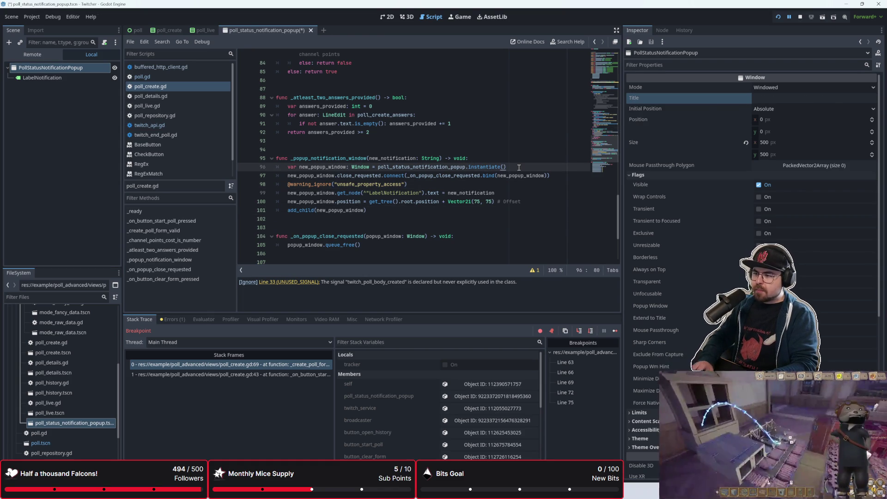
Step: Add a new line 97 and begin typing new_popup_window.title = new_no, autocompleting the popup variable name
key(Down)
key(Down)
key(Down)
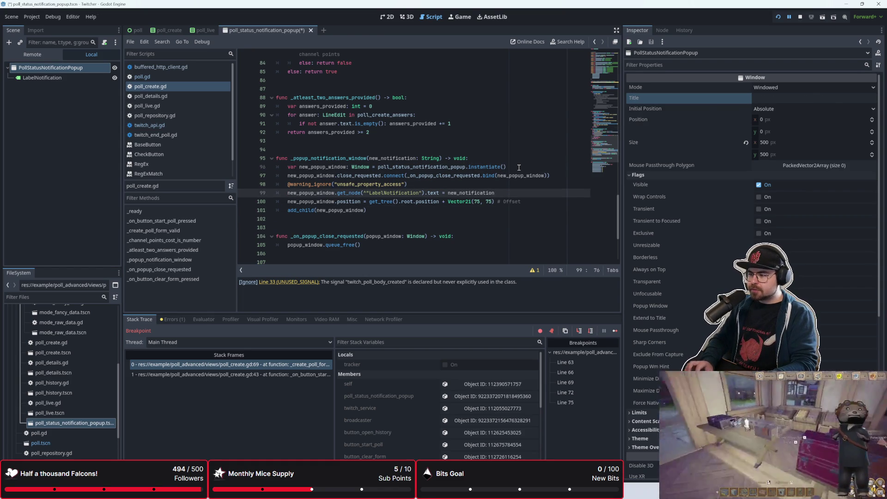
key(Up)
key(Up)
key(Up)
key(Return)
text(new_p)
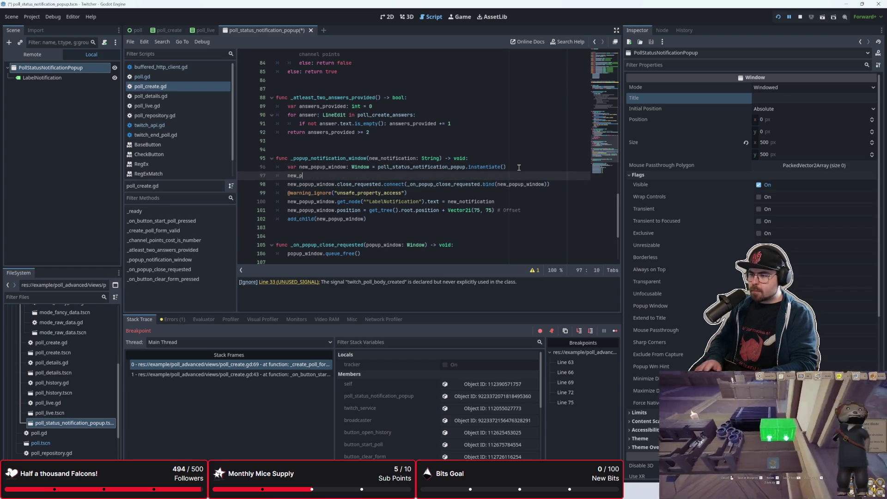
text(op)
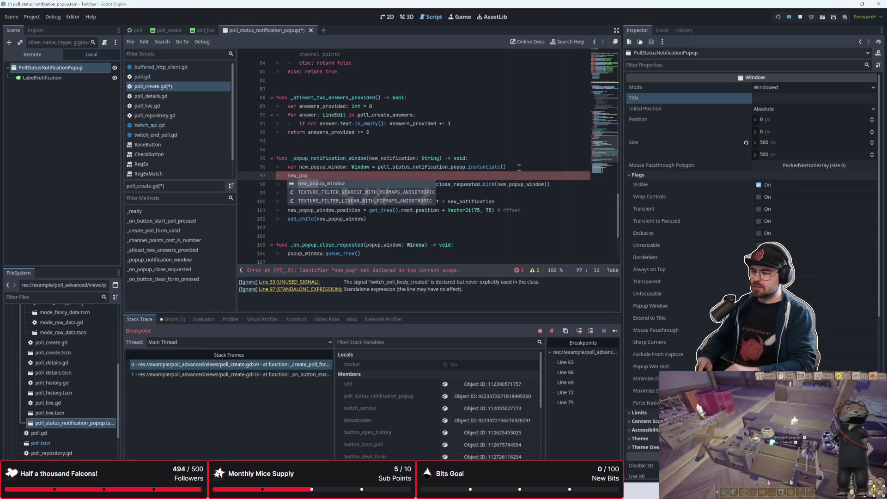
key(Return)
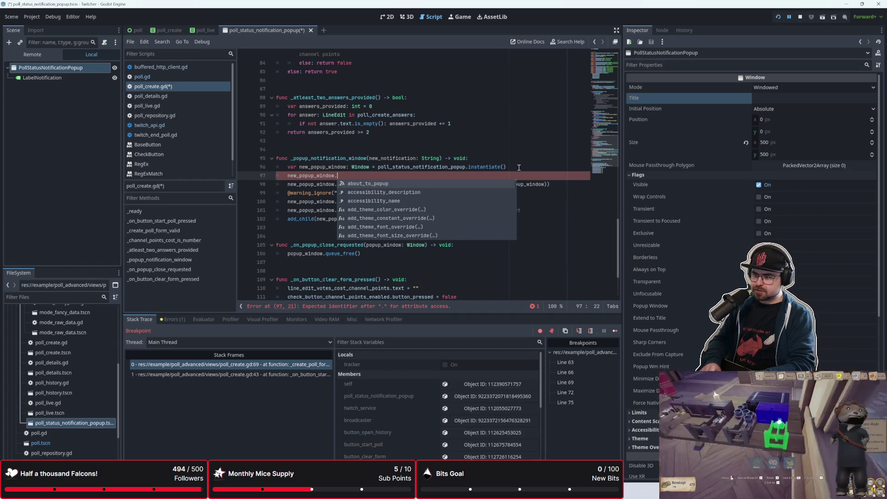
text(title)
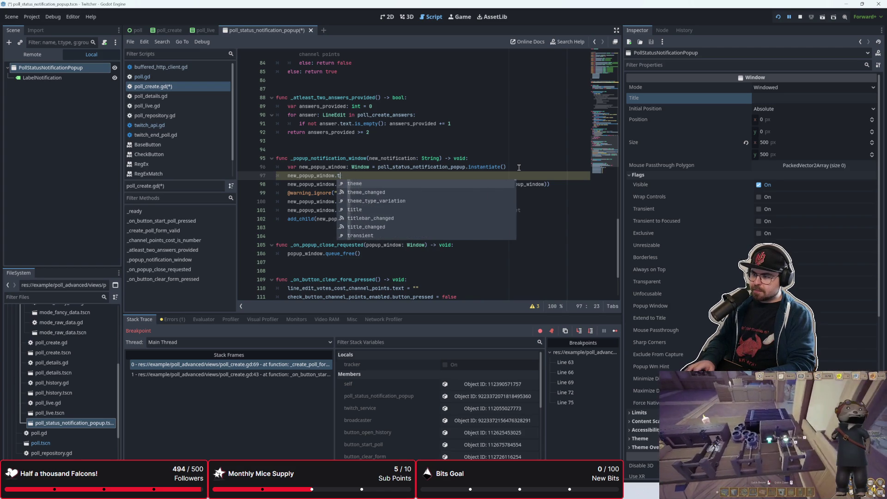
text( = )
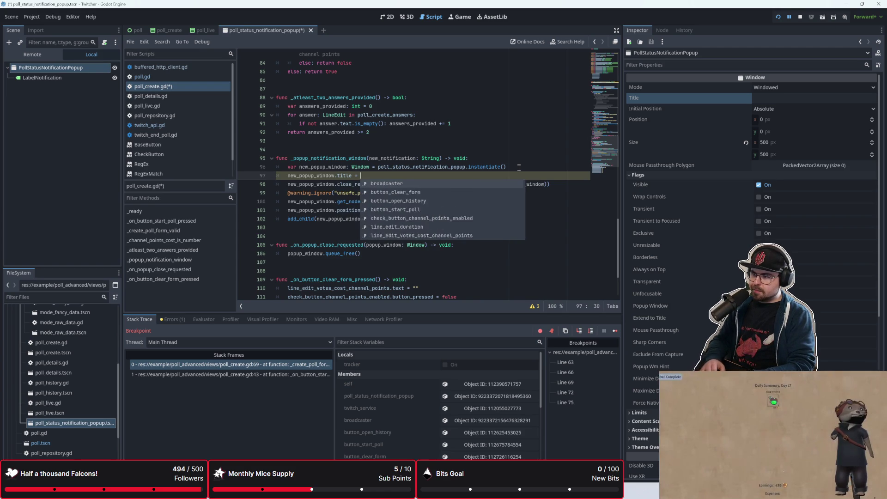
text(new_notification)
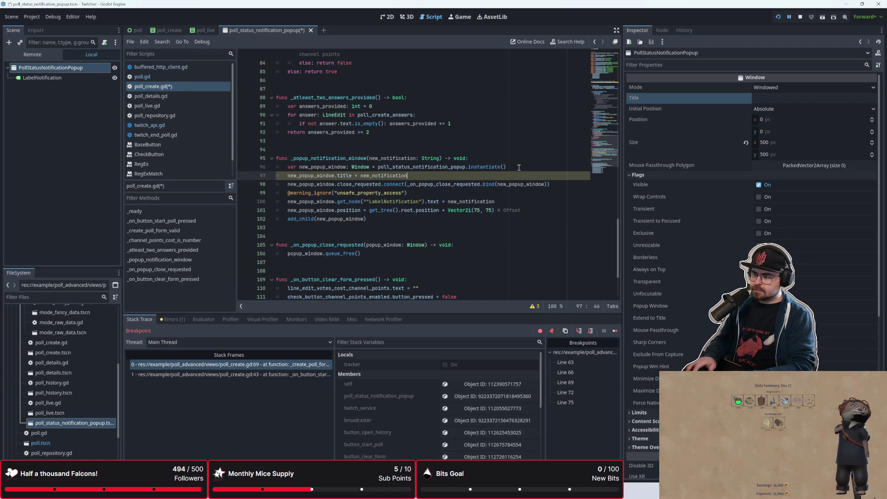
Step: Complete line 97 as new_popup_window.title = new_notification and save poll_create.gd
key(Return)
click(467, 158)
key(ctrl+s)
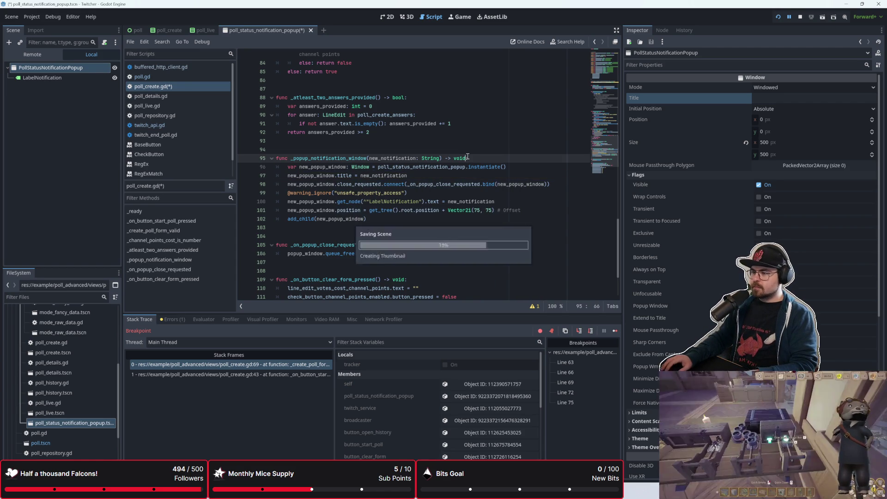
Step: Restart the project, submit the empty poll form, and continue past the title-check breakpoint
click(778, 16)
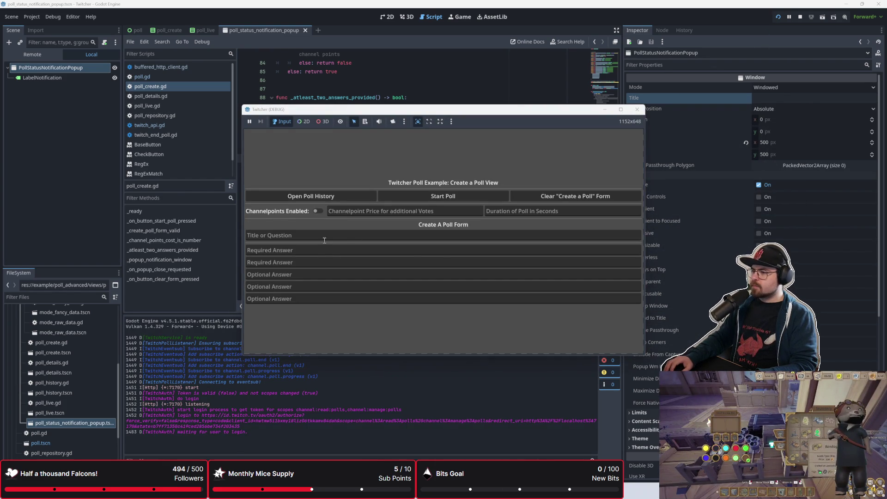
click(431, 200)
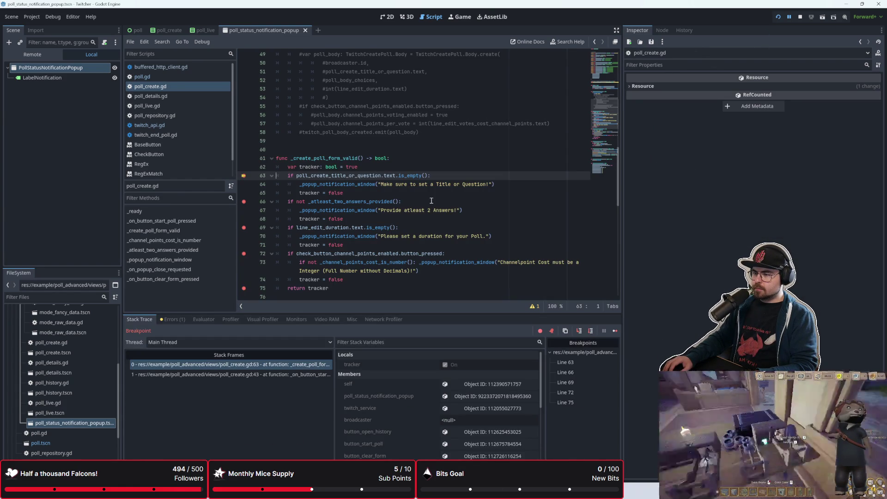
click(617, 331)
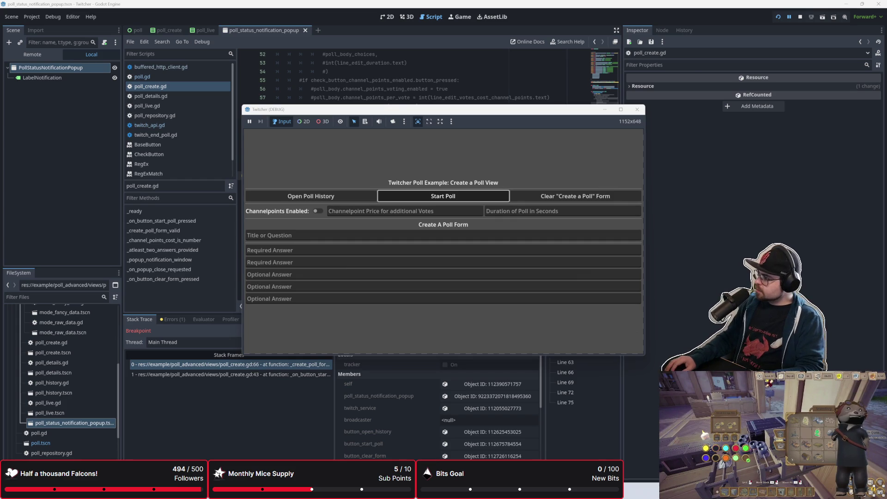
click(185, 81)
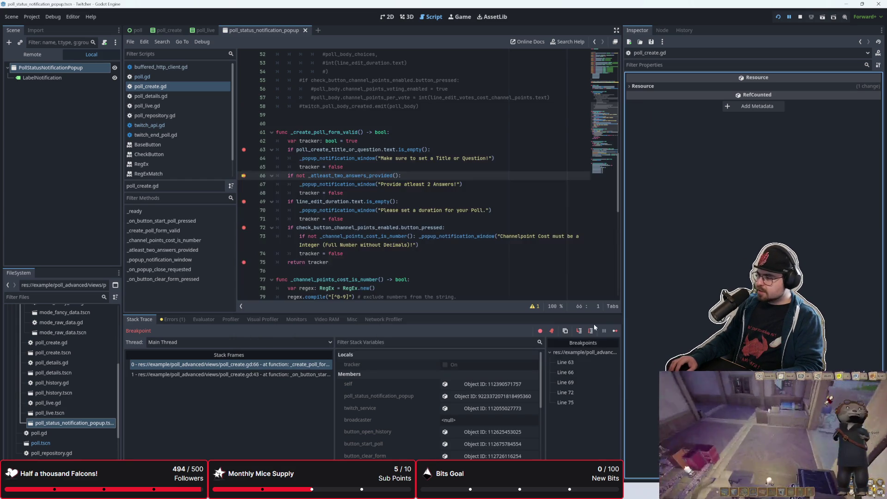
Step: In the Remote scene tree, expand the notification popup node, then resume to the duration check
click(60, 55)
click(24, 209)
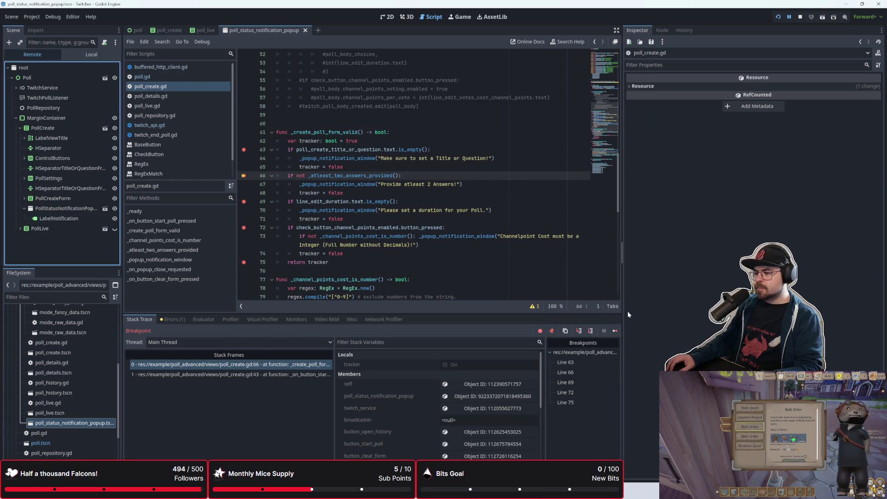
click(615, 331)
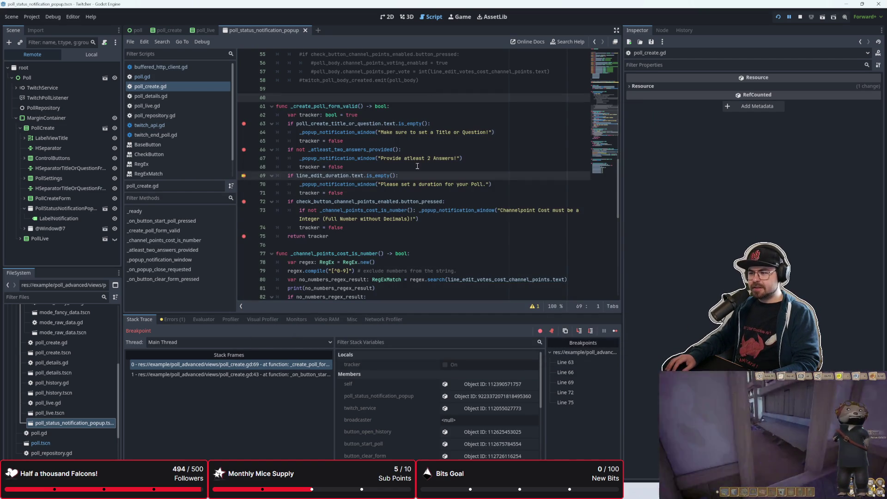
scroll(403, 247, down, 5)
scroll(402, 247, up, 3)
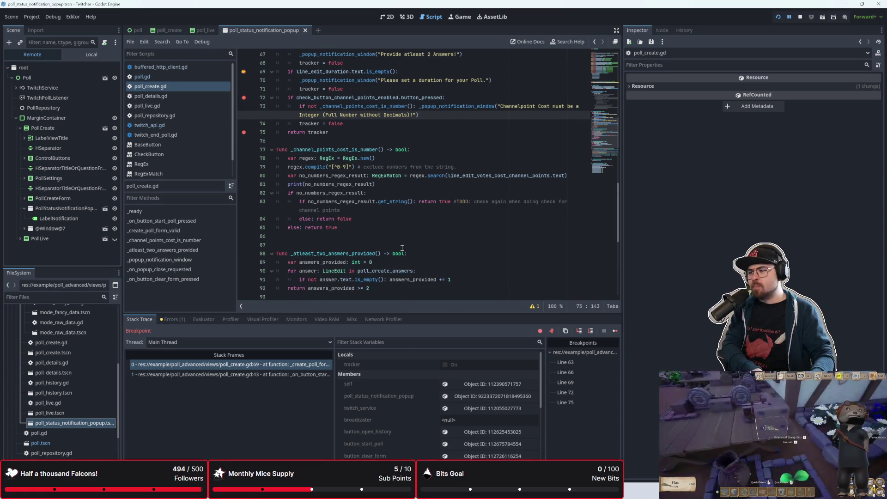
scroll(391, 241, up, 1)
scroll(391, 241, up, 5)
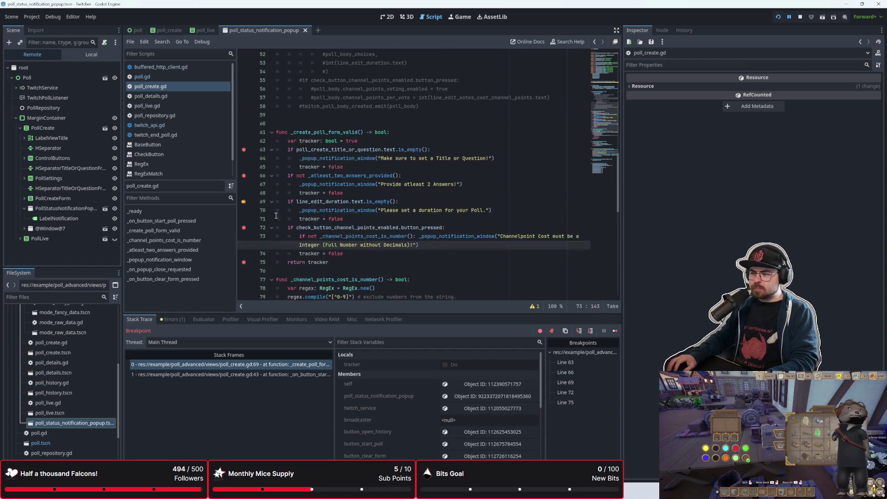
mouse_move(324, 178)
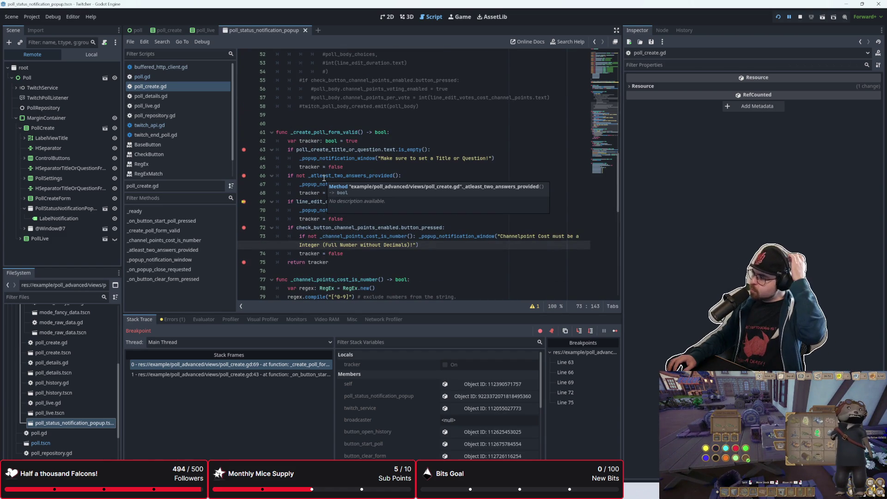
scroll(320, 186, down, 1)
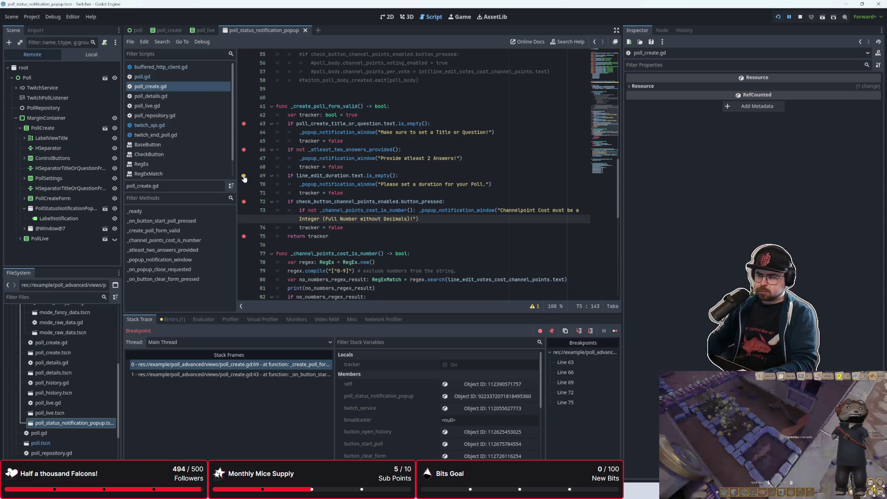
click(358, 236)
scroll(352, 182, up, 1)
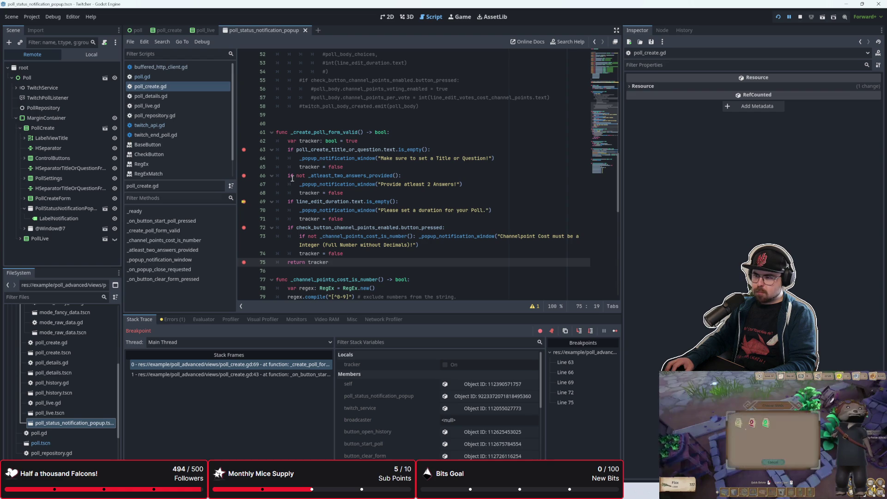
mouse_move(352, 254)
mouse_down()
mouse_move(266, 191)
mouse_move(264, 177)
mouse_up()
Step: Comment out the selected validation checks, stop debugging and remove all five gutter breakpoints
key(ctrl+k)
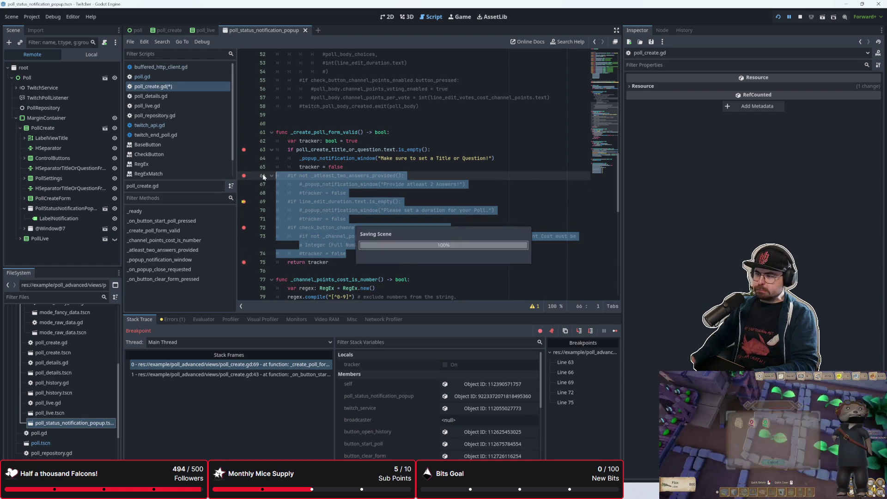
click(800, 17)
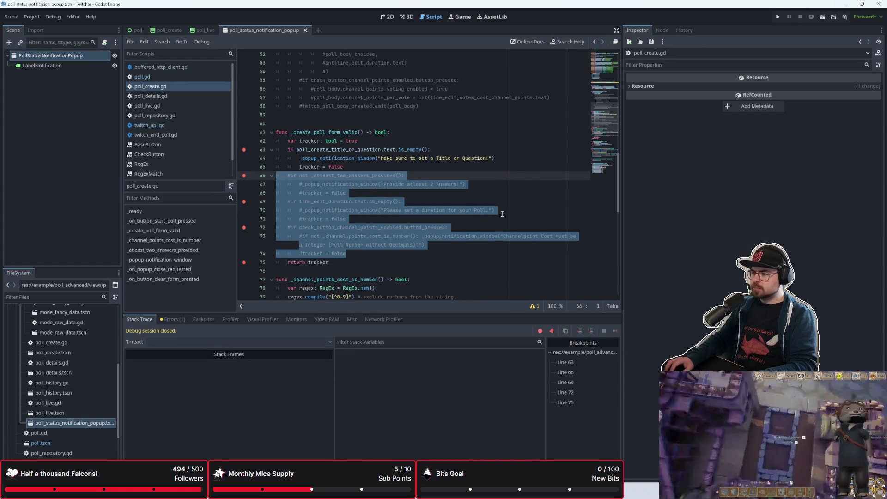
click(244, 262)
click(244, 228)
click(244, 202)
click(244, 175)
click(244, 149)
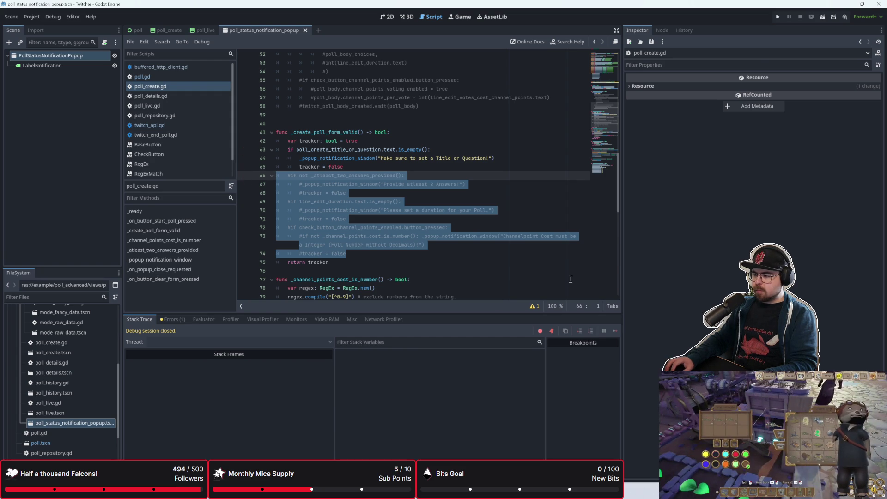
Step: Run the project, submit the empty poll form to see the title warning popup, then stop the game
click(779, 18)
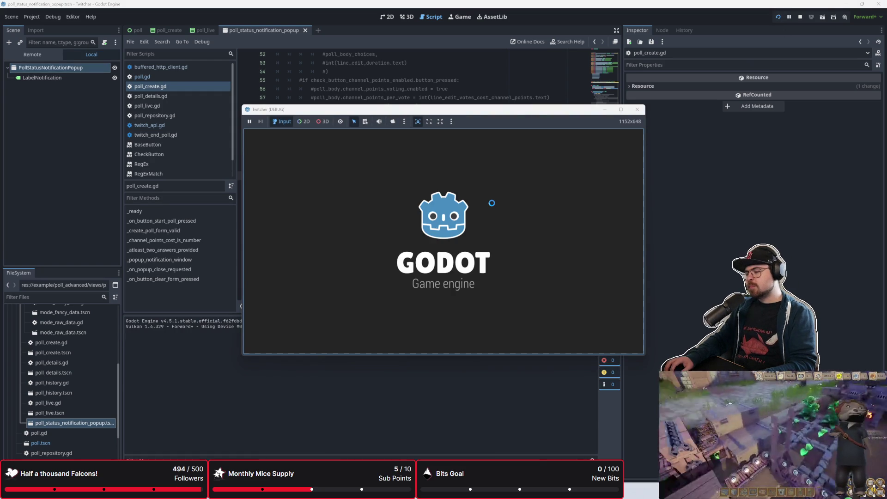
click(482, 200)
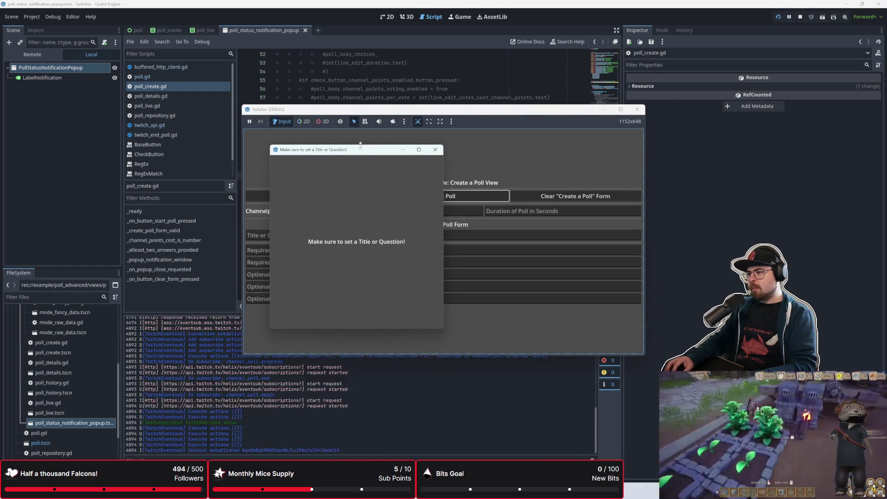
drag(357, 158, 262, 161)
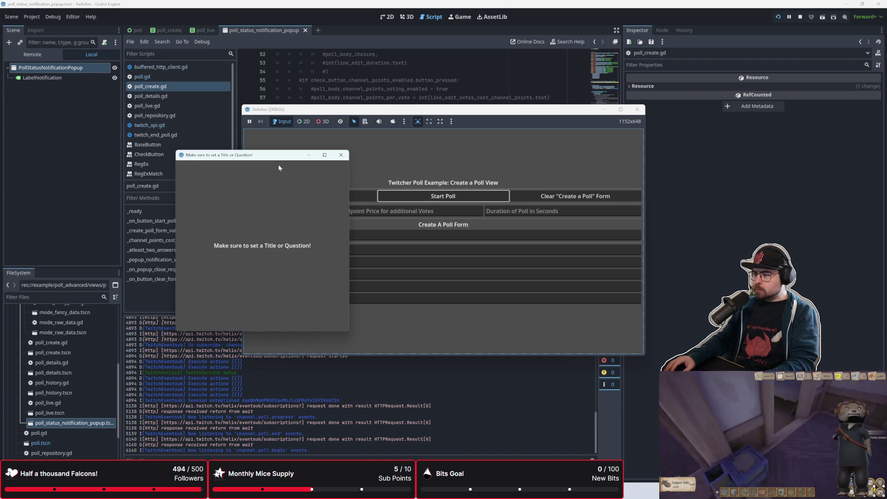
drag(368, 113, 505, 120)
key(F8)
scroll(428, 176, up, 10)
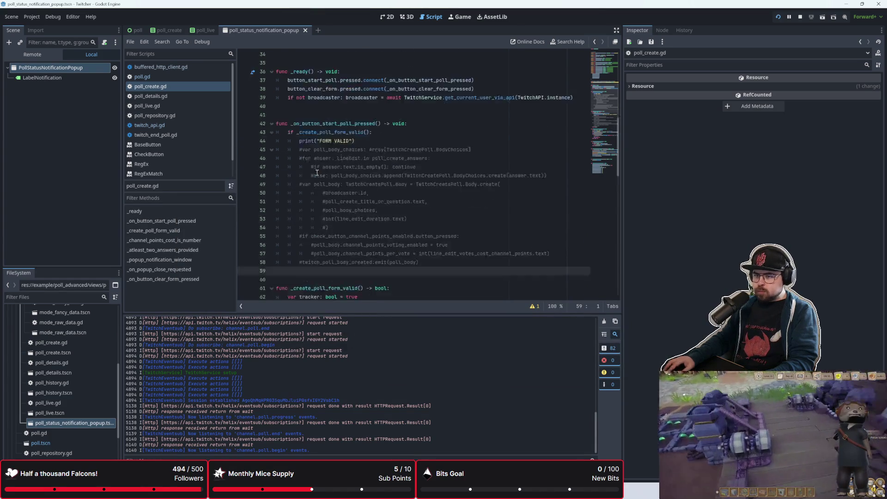
Step: Switch from the poll_create scene to the main poll scene and show the Remote scene tree
click(169, 30)
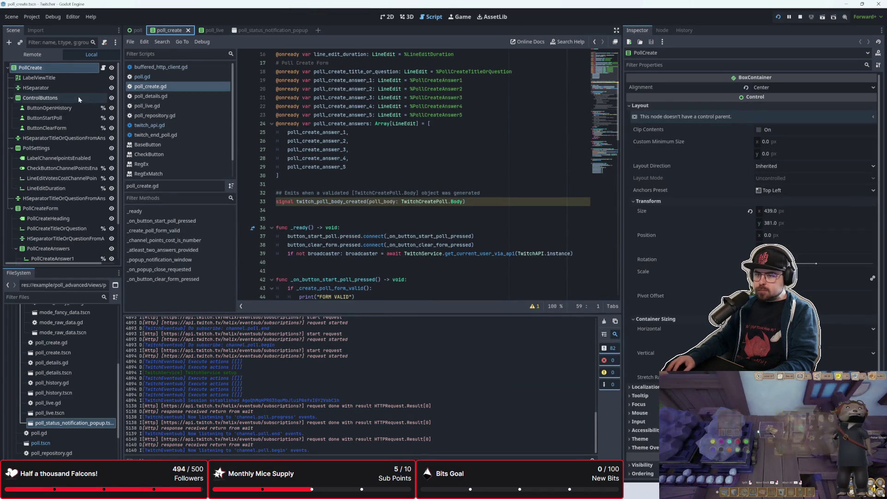
click(138, 30)
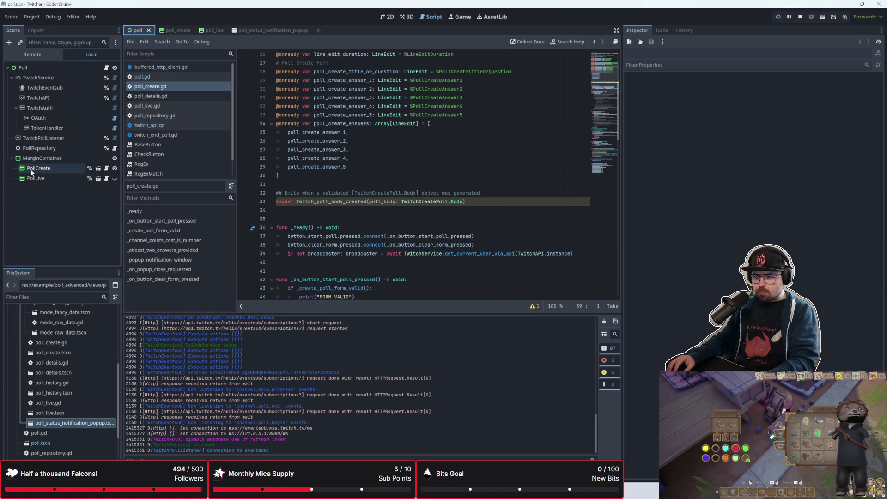
click(39, 56)
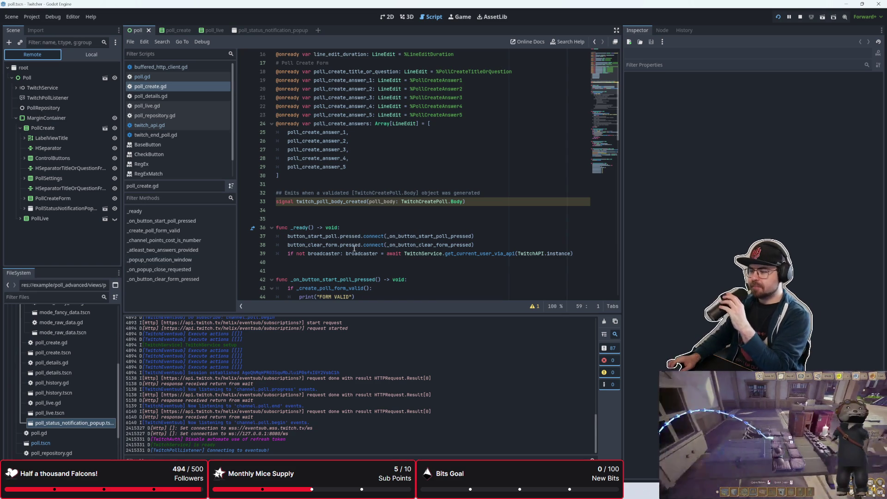
Step: Drag the Output panel splitter down so the poll_create.gd editor gets more height
scroll(381, 190, up, 5)
scroll(381, 190, down, 1)
mouse_move(355, 280)
mouse_down()
mouse_move(303, 115)
mouse_move(269, 55)
mouse_up()
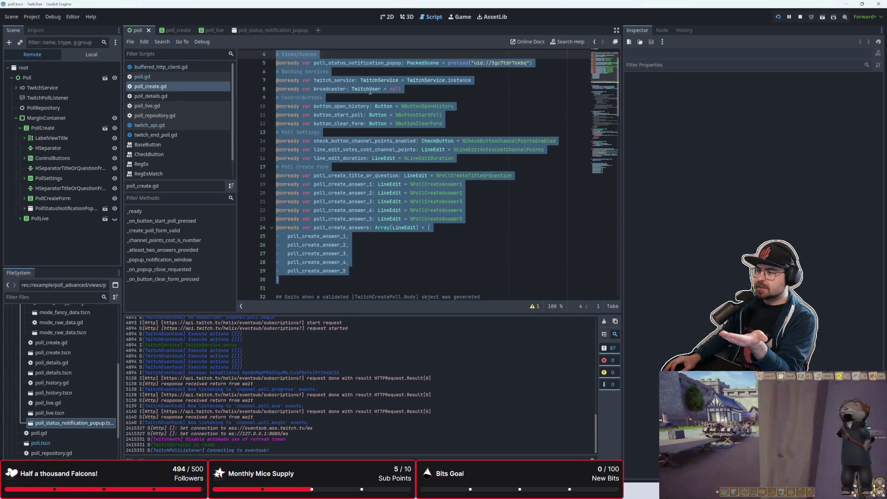
click(370, 92)
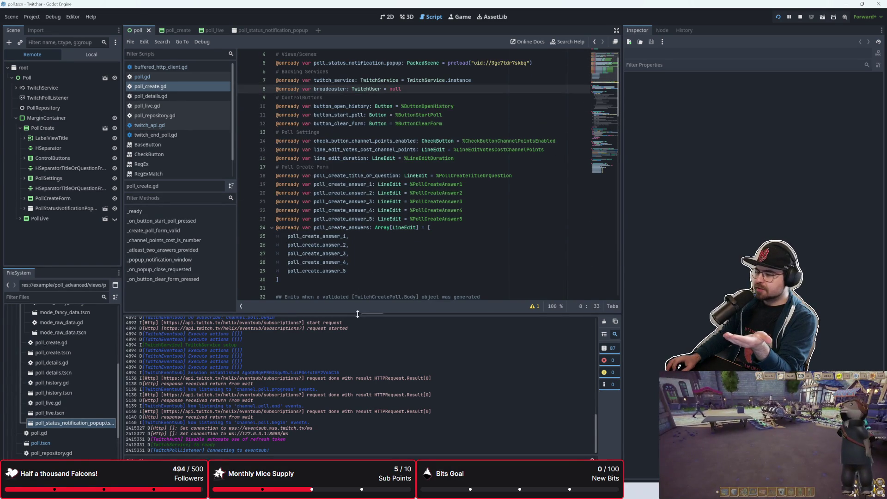
drag(357, 312, 358, 388)
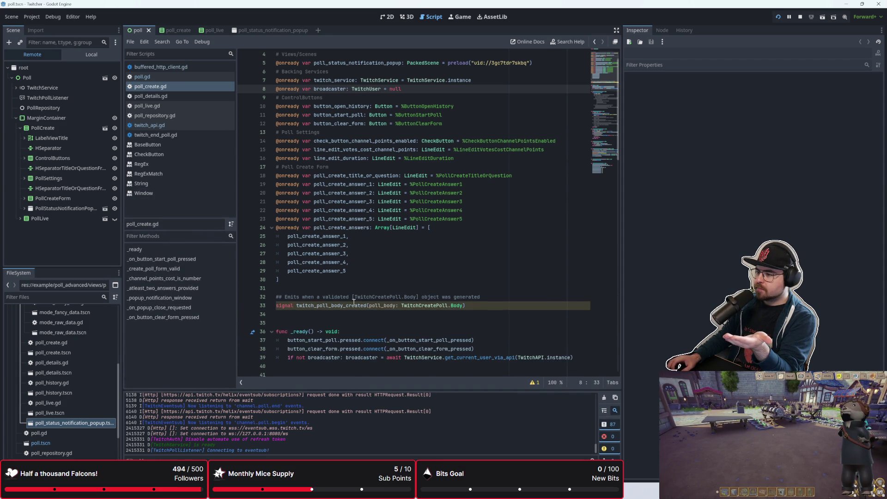
scroll(354, 302, up, 1)
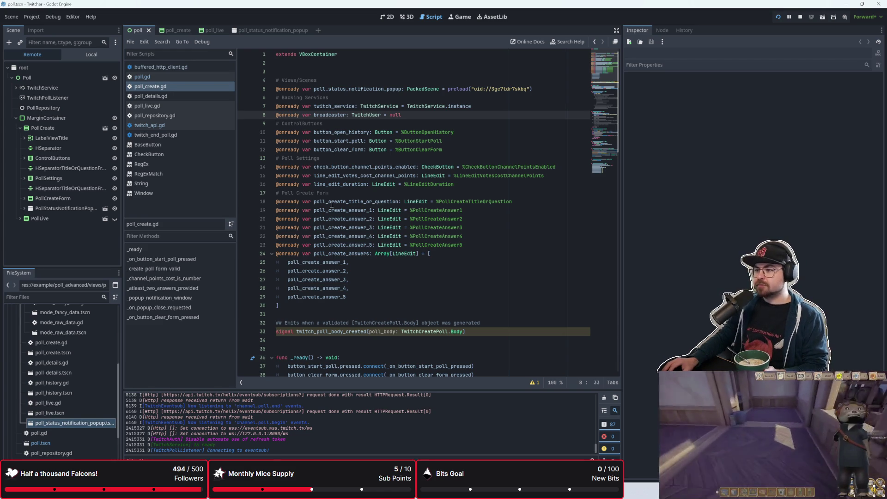
Step: Place the caret among the ControlButtons and Poll Settings comments near the top of poll_create.gd
click(275, 189)
click(321, 160)
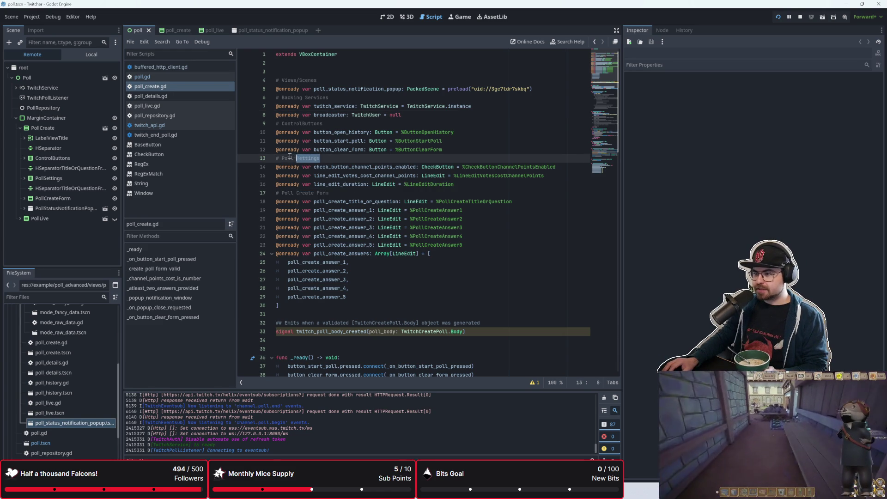
drag(323, 123, 272, 121)
drag(326, 99, 276, 98)
key(Up)
key(Up)
key(Up)
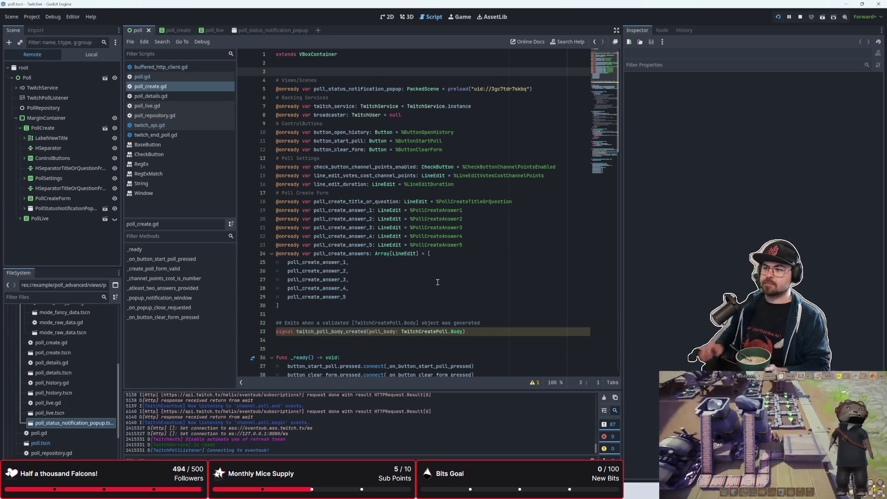
scroll(438, 282, down, 5)
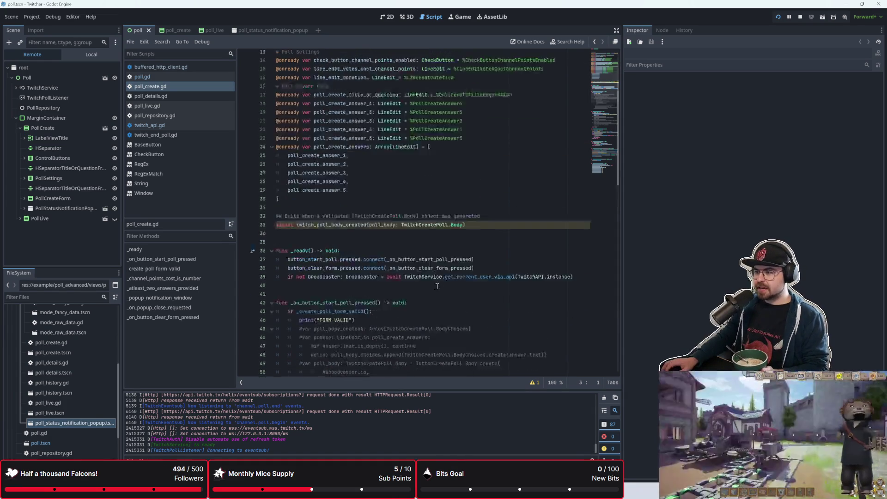
scroll(437, 286, up, 5)
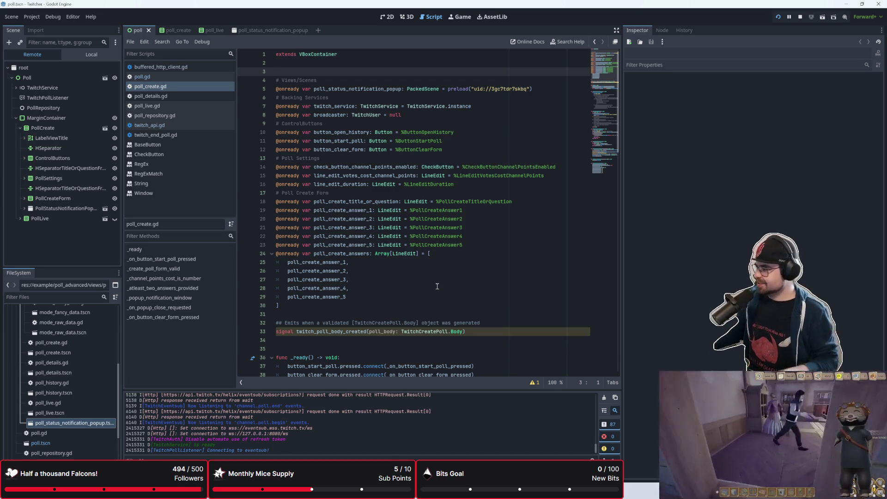
Step: Insert a blank line after 'return tracker' at the end of _create_poll_form_valid
click(381, 253)
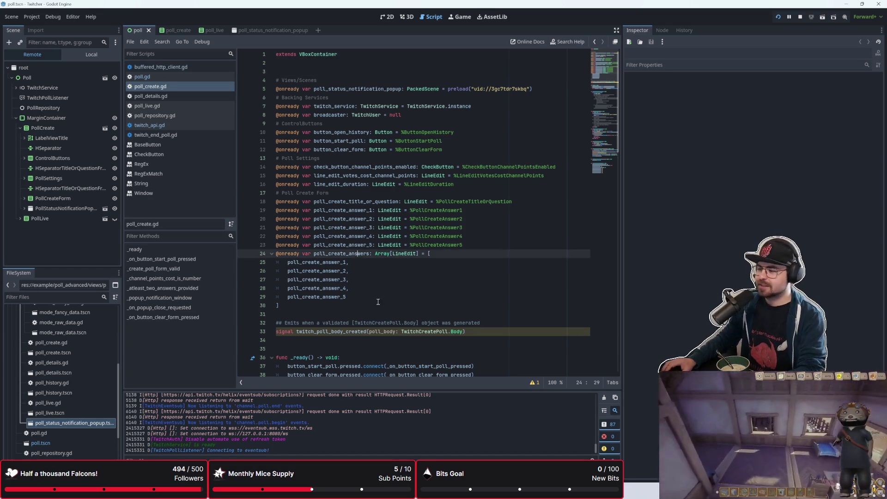
scroll(382, 303, down, 6)
scroll(382, 304, down, 12)
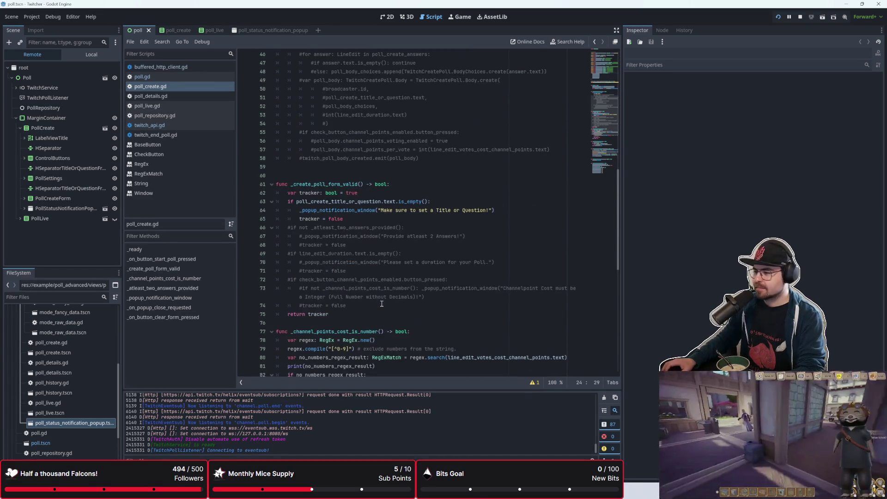
scroll(369, 293, down, 3)
click(314, 169)
key(Return)
scroll(314, 170, up, 3)
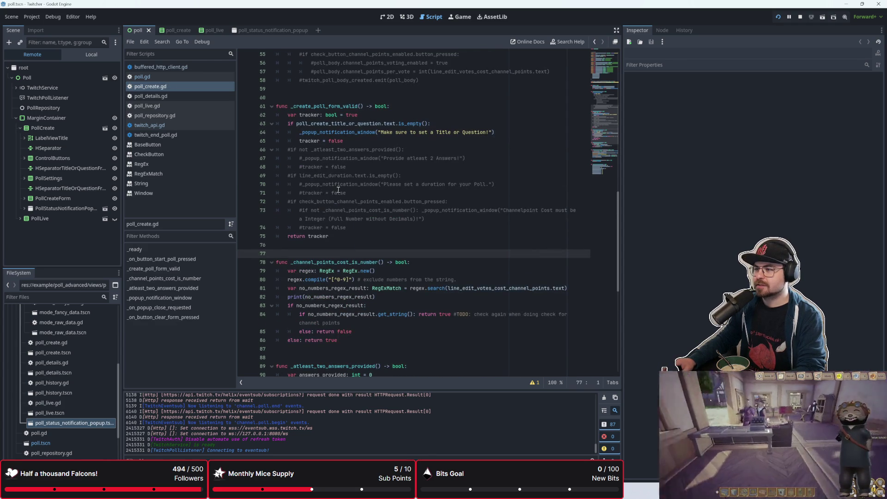
scroll(353, 203, up, 13)
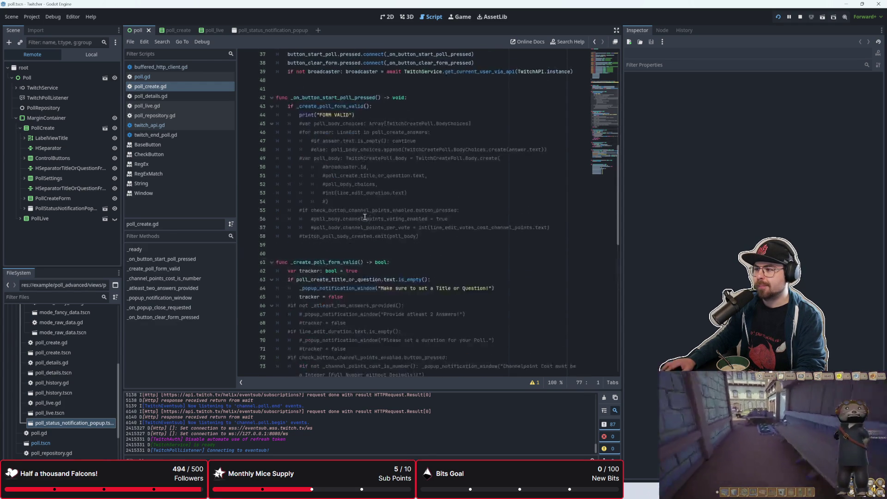
scroll(371, 220, down, 12)
Step: Run the project with F5, move the Twitcher debug window, and submit the empty poll form
drag(328, 262, 310, 166)
key(F5)
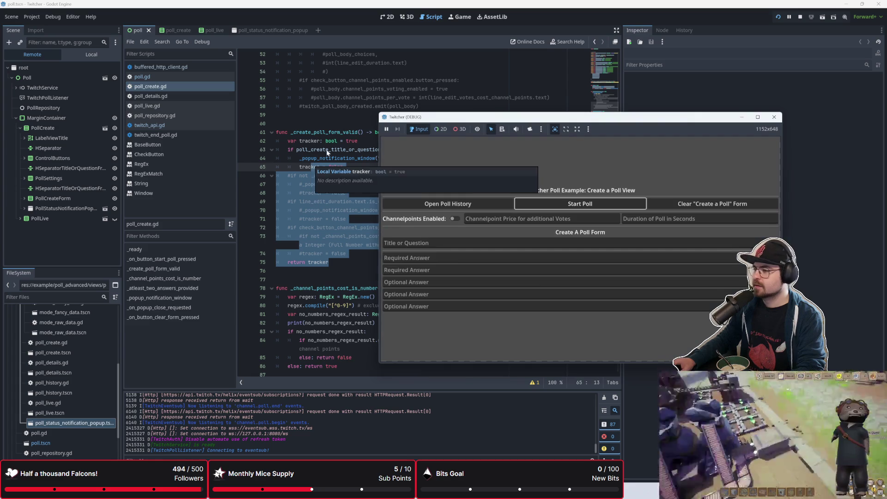
drag(583, 117, 440, 91)
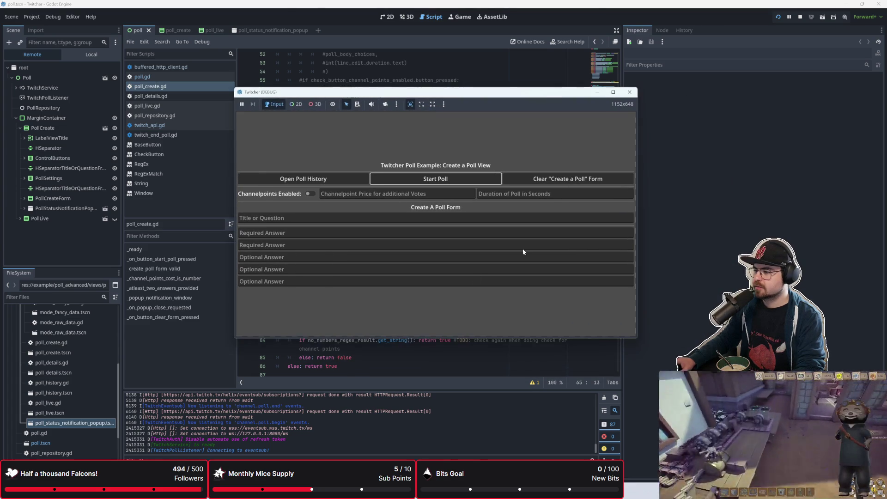
click(369, 81)
key(alt+Tab)
click(455, 182)
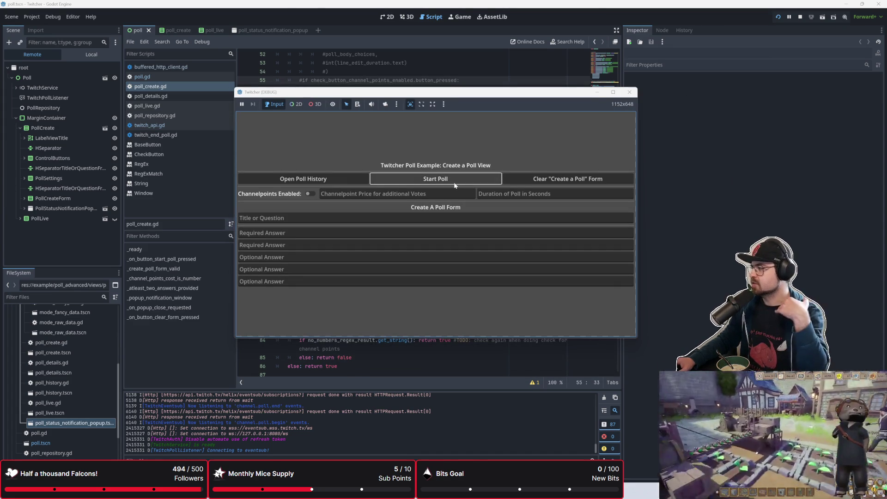
Step: Return to the script editor at the title-check popup on line 64
click(409, 81)
scroll(410, 81, up, 3)
key(alt+Tab)
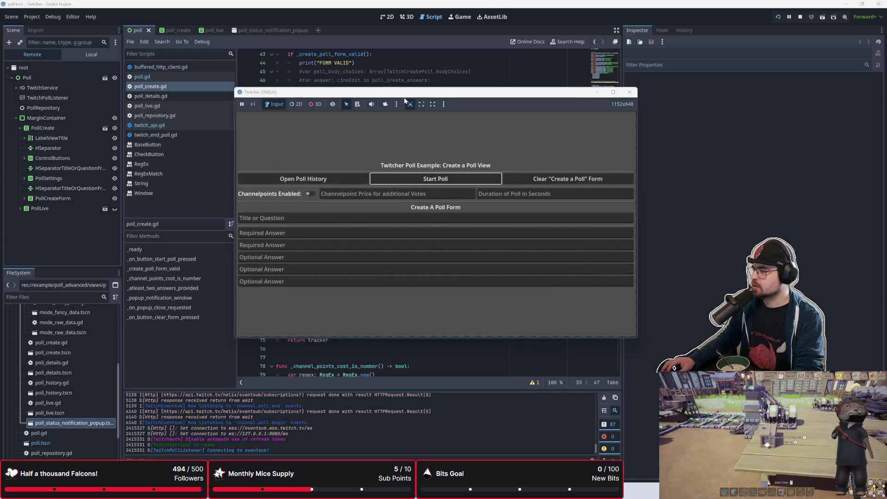
click(404, 72)
scroll(404, 219, up, 3)
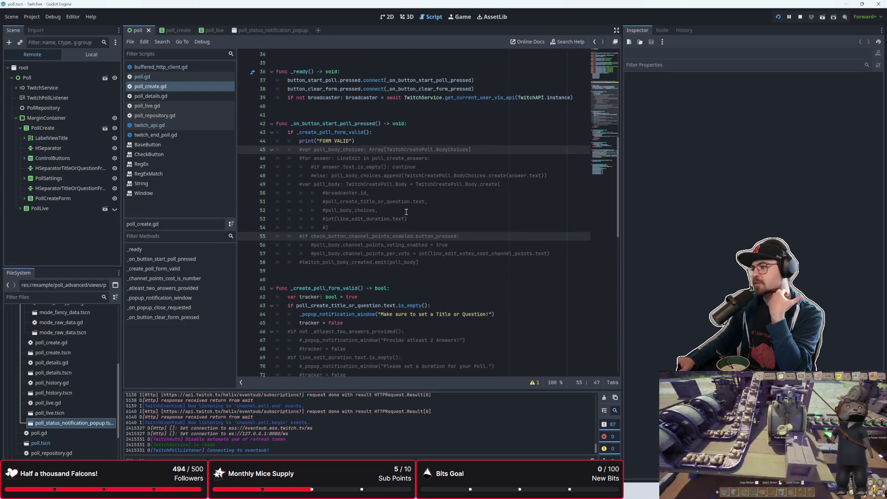
scroll(406, 211, down, 2)
key(Down)
key(Down)
key(Down)
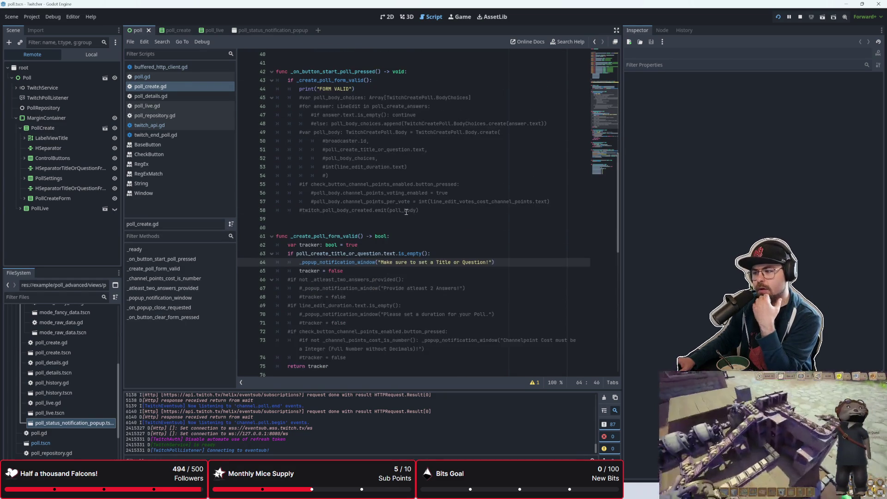
scroll(406, 212, up, 2)
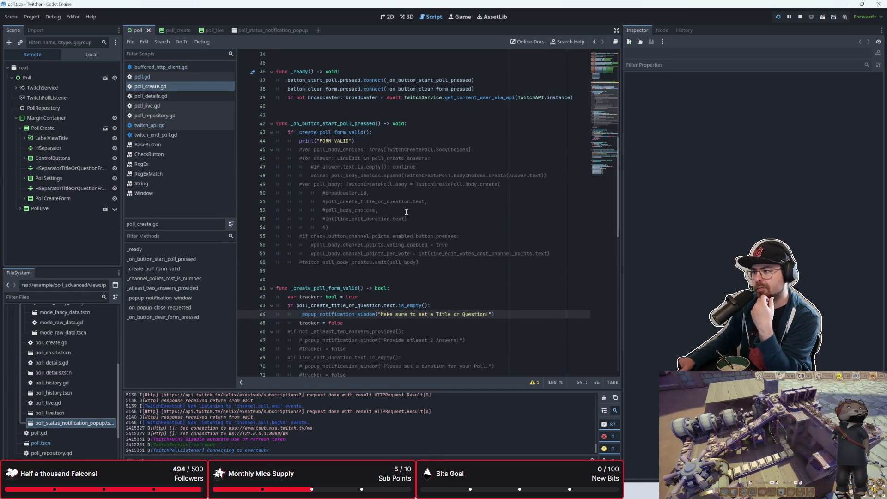
Step: Review the if _create_poll_form_valid() condition and the commented poll body code around lines 54–60
scroll(377, 139, up, 3)
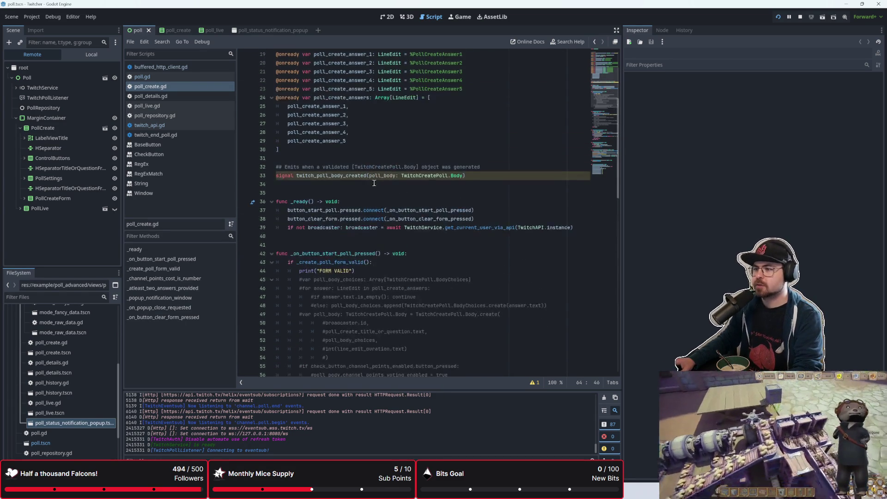
drag(287, 210, 375, 211)
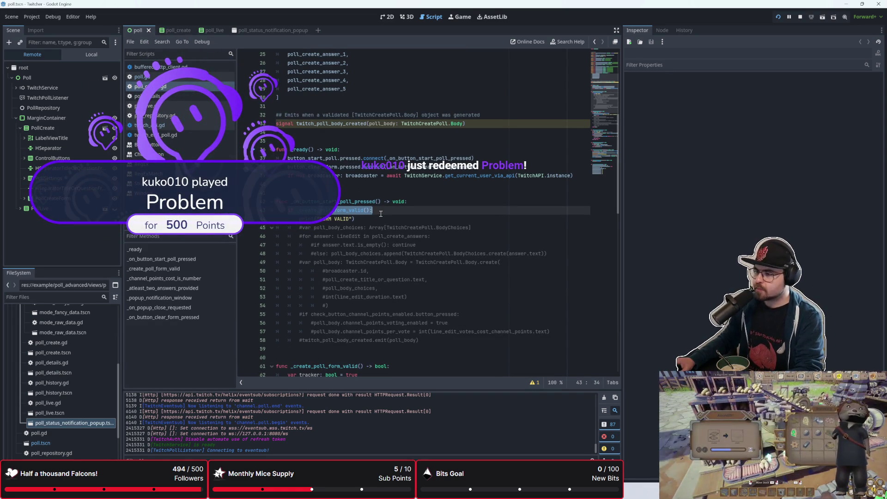
click(363, 247)
key(Down)
key(Down)
key(Down)
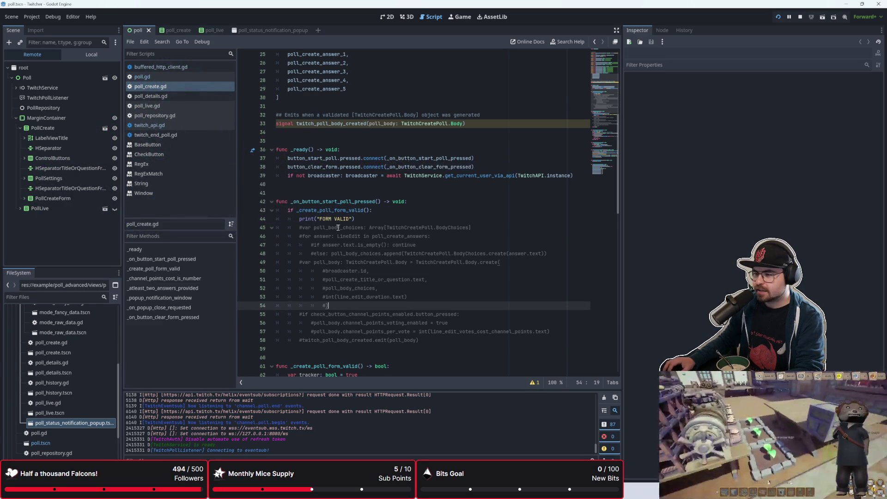
click(331, 210)
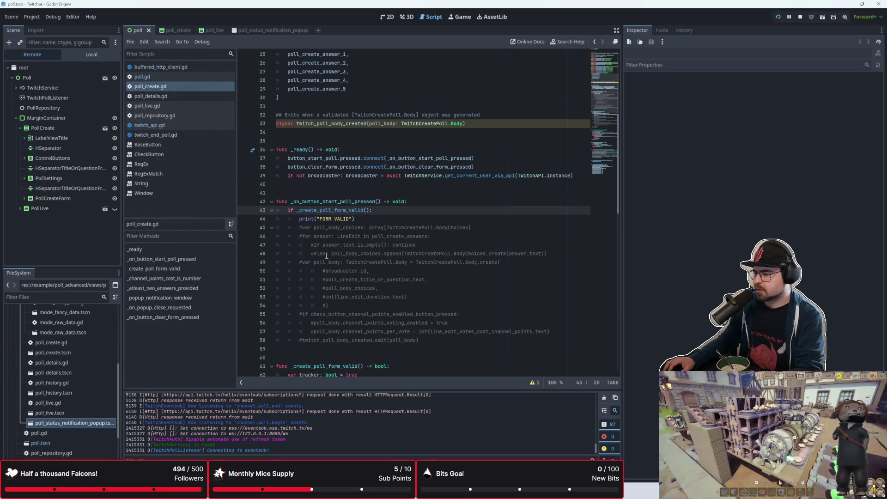
scroll(328, 249, down, 4)
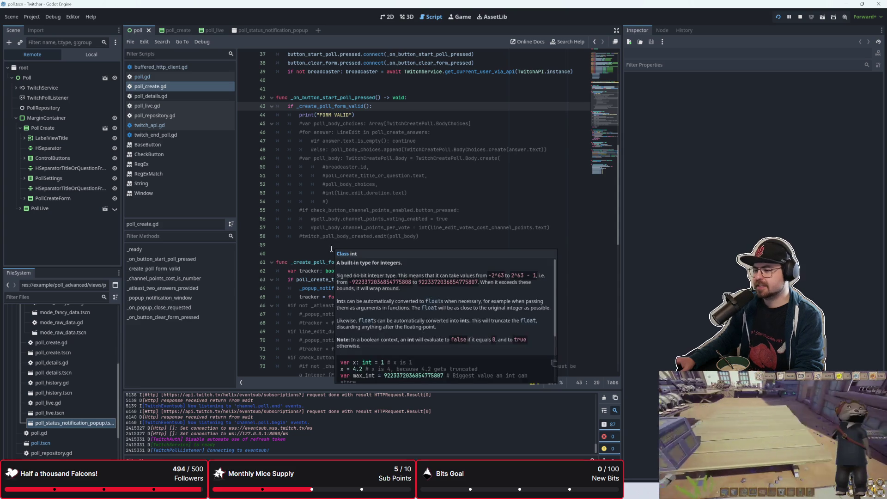
click(326, 253)
click(323, 247)
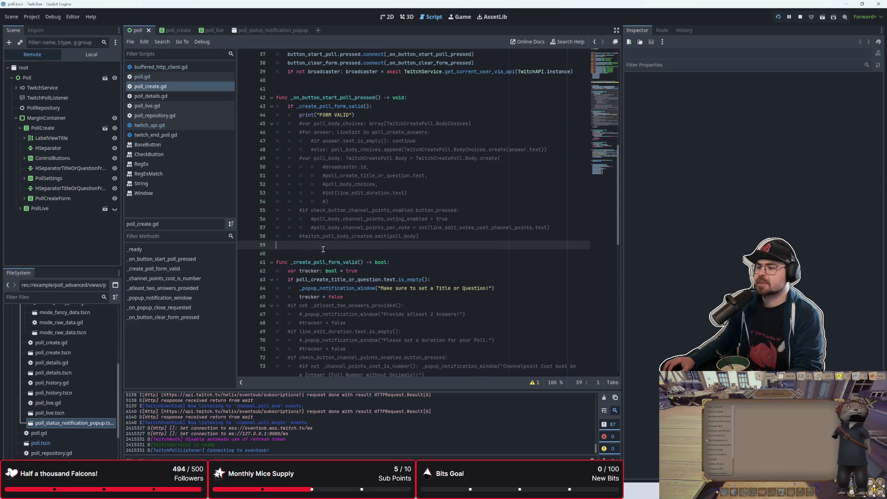
click(315, 255)
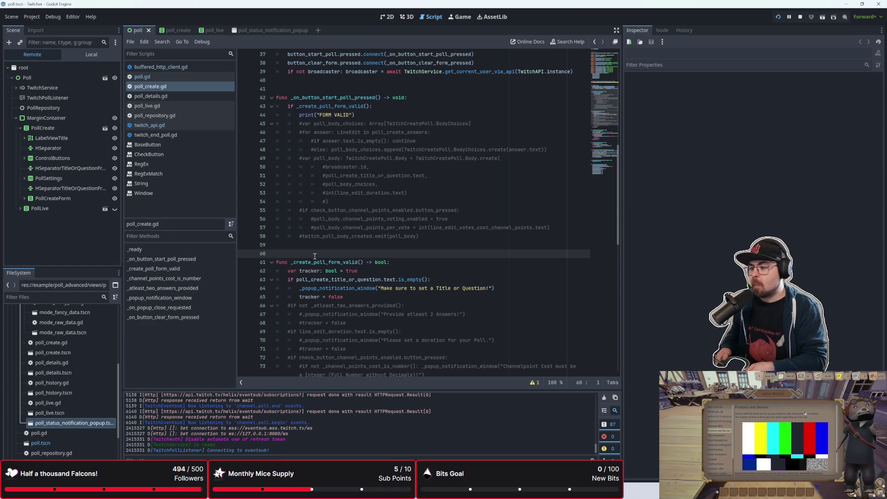
Step: Widen the code editor and uncomment the two-answers check on lines 66–68 with Ctrl+K
scroll(315, 256, down, 3)
click(361, 245)
scroll(358, 263, down, 1)
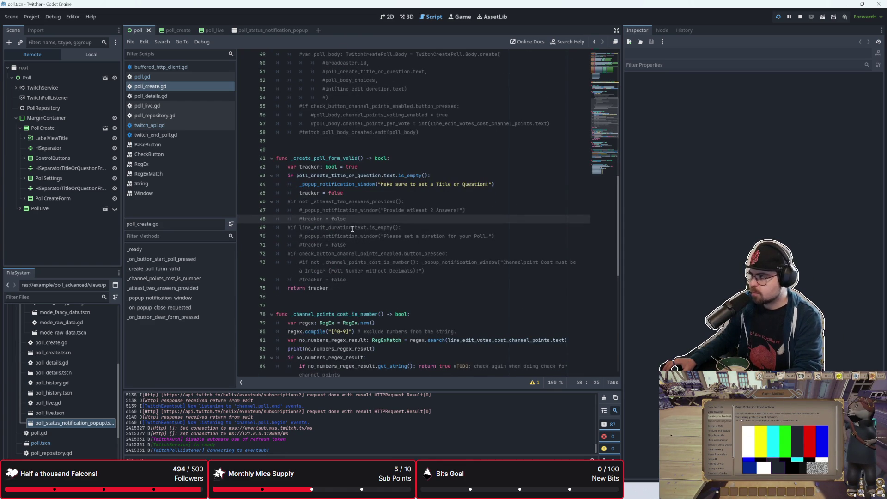
key(Up)
key(Up)
key(Home)
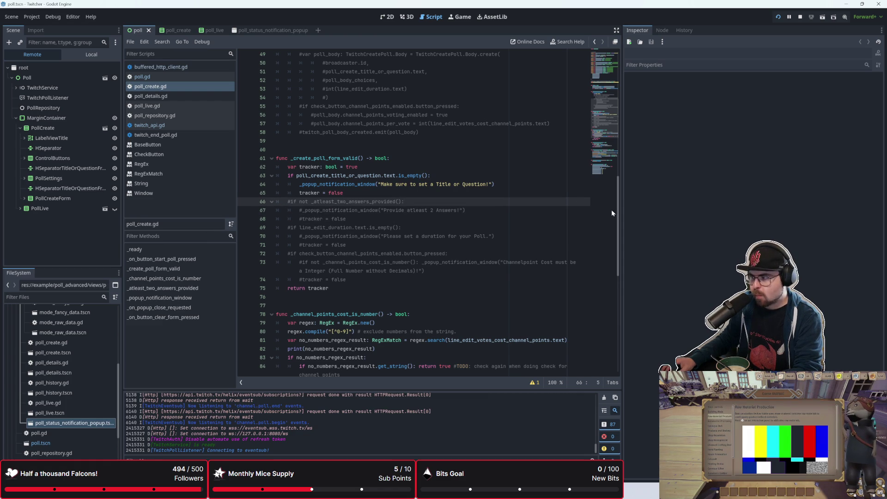
drag(623, 211, 714, 212)
click(348, 193)
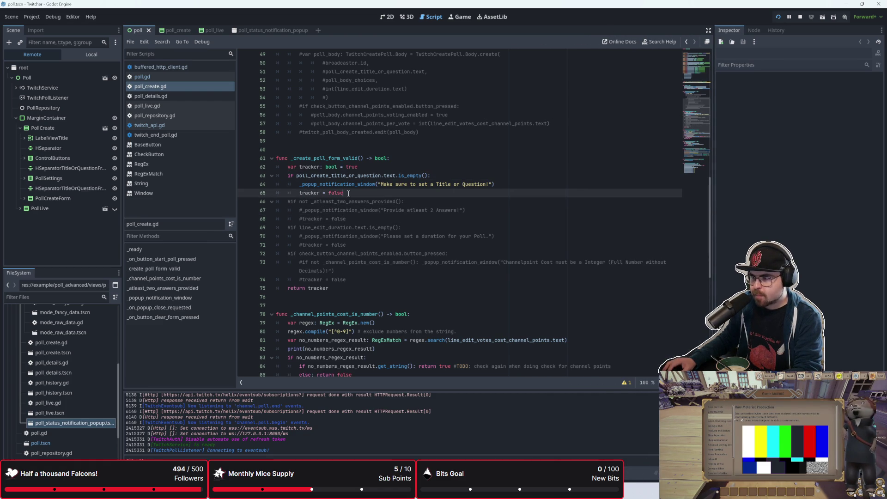
ctrl+scroll(348, 193, up, 1)
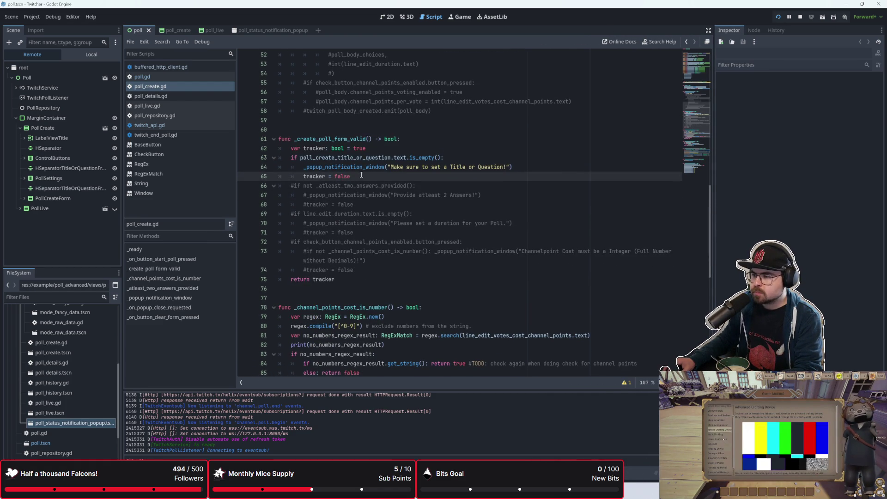
drag(368, 201, 272, 186)
key(ctrl+k)
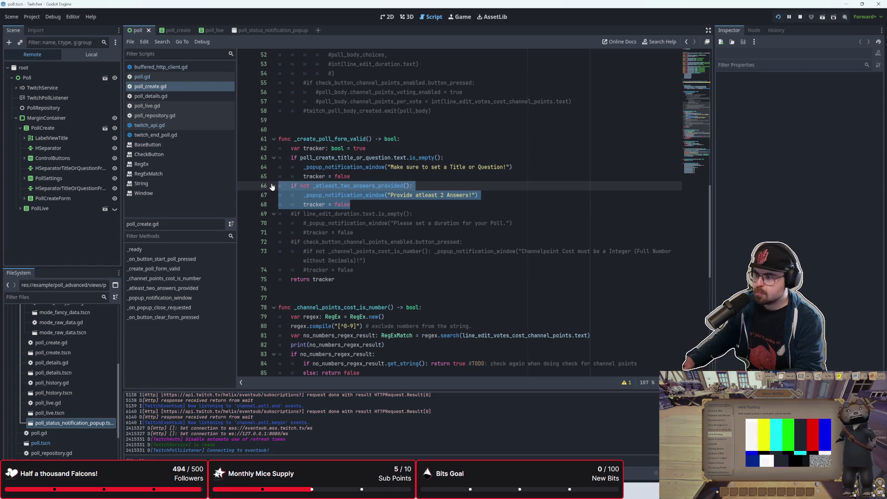
Step: Run the project, move the game window aside, and submit the empty poll form
click(776, 17)
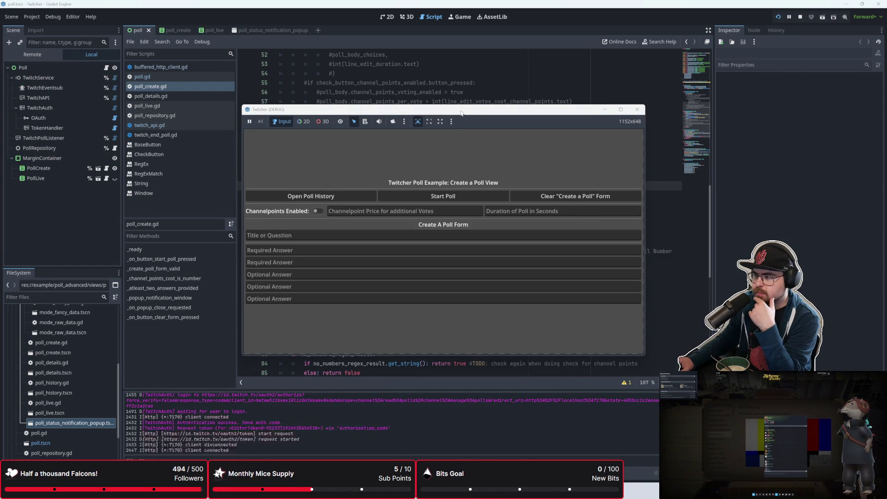
mouse_move(461, 113)
mouse_down()
mouse_move(551, 177)
mouse_move(433, 220)
mouse_up()
click(423, 306)
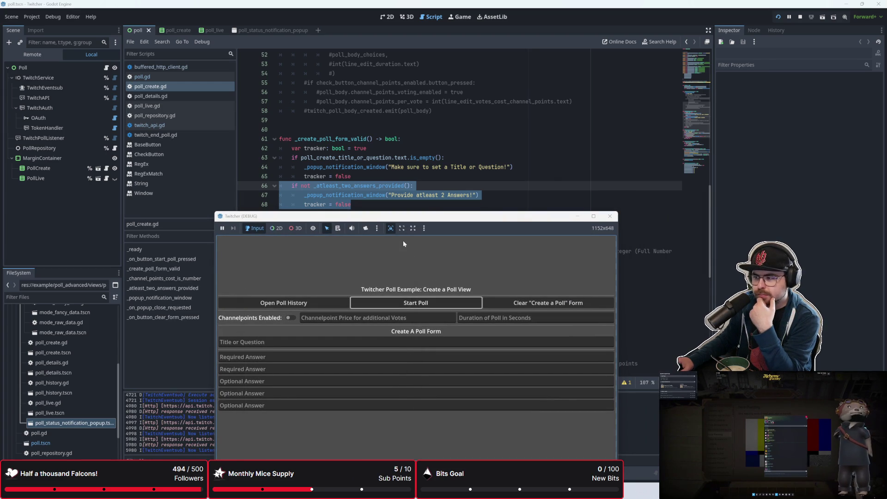
mouse_move(400, 221)
mouse_down()
mouse_move(503, 176)
mouse_move(518, 246)
mouse_move(503, 225)
mouse_up()
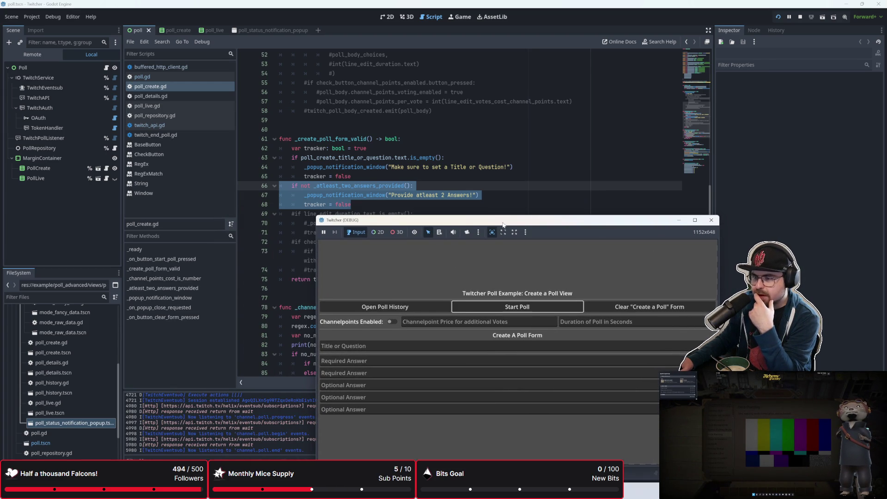
Step: In the Remote scene tree, expand PollLive > PollCreateForm > PollCreateAnswers, then return to the code
click(46, 55)
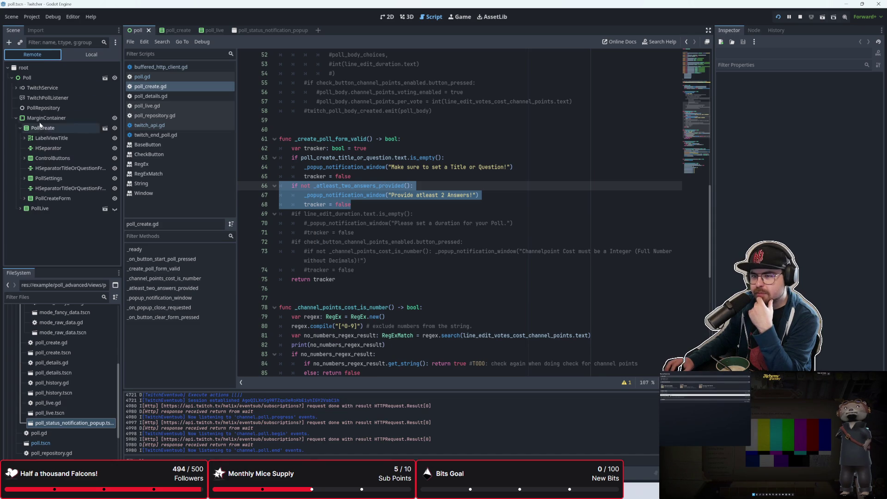
click(17, 209)
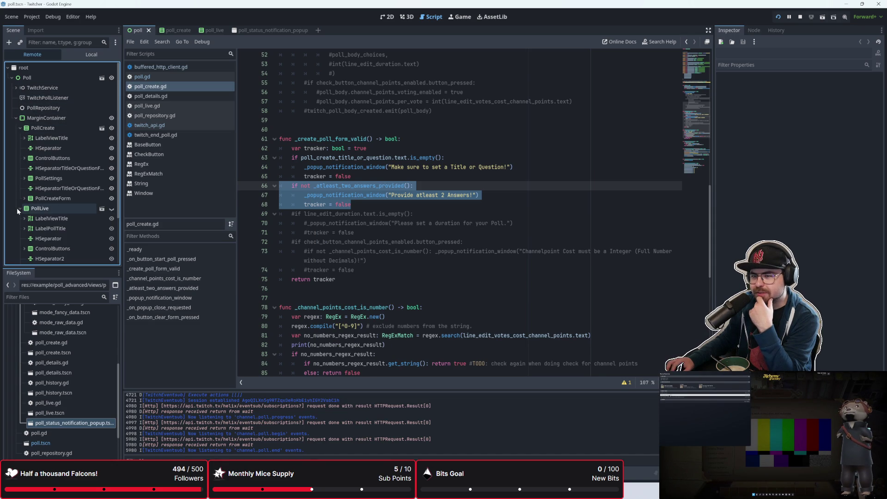
click(24, 198)
scroll(28, 185, down, 3)
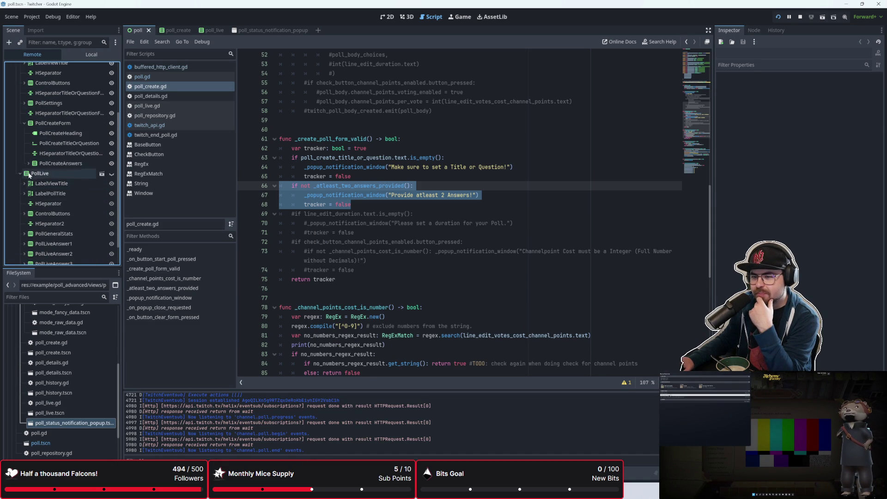
click(29, 163)
click(330, 202)
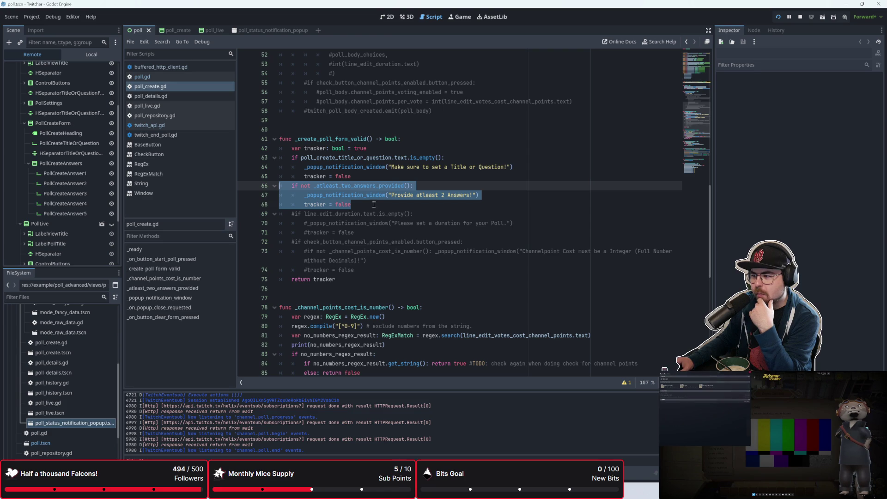
click(360, 206)
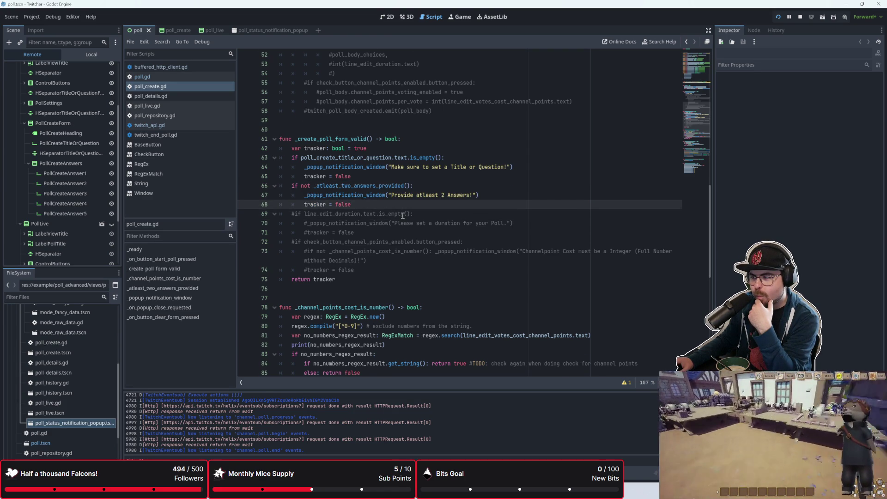
scroll(403, 216, down, 2)
Step: Jump to _popup_notification_window's definition and point out the popup scene reference on line 97
scroll(404, 215, up, 6)
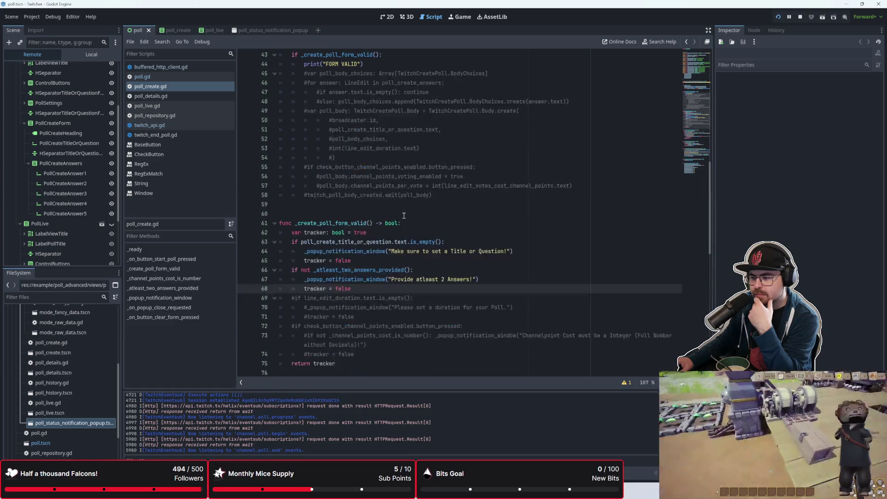
ctrl+click(347, 279)
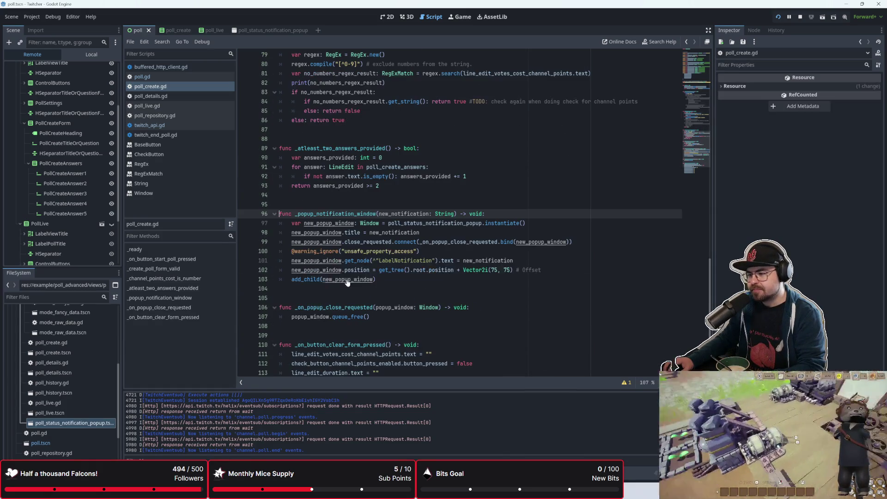
scroll(398, 260, down, 1)
click(398, 259)
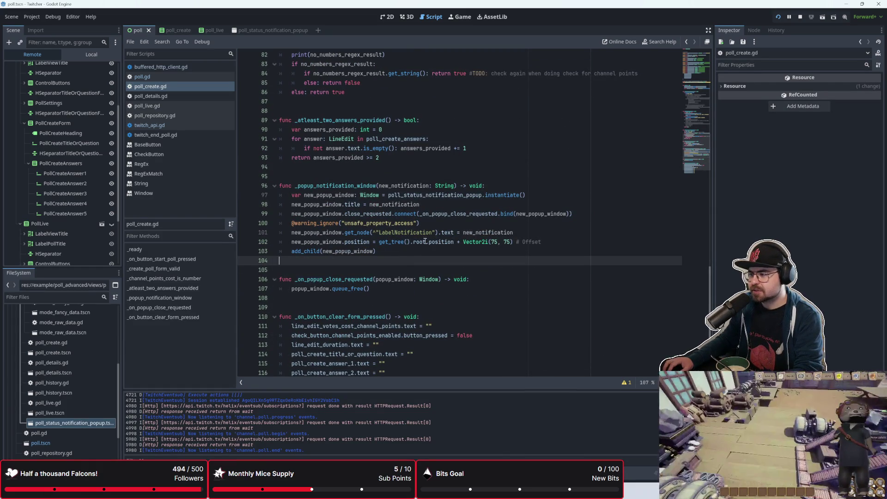
click(532, 199)
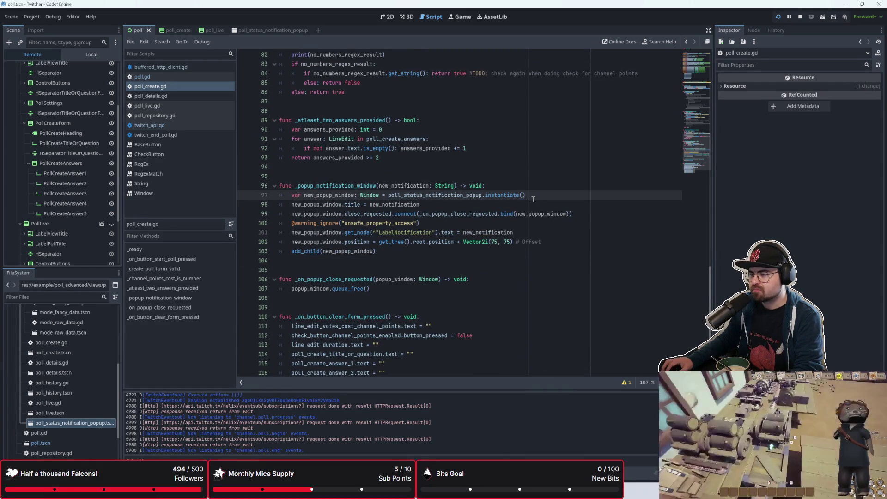
drag(306, 196, 481, 195)
click(481, 195)
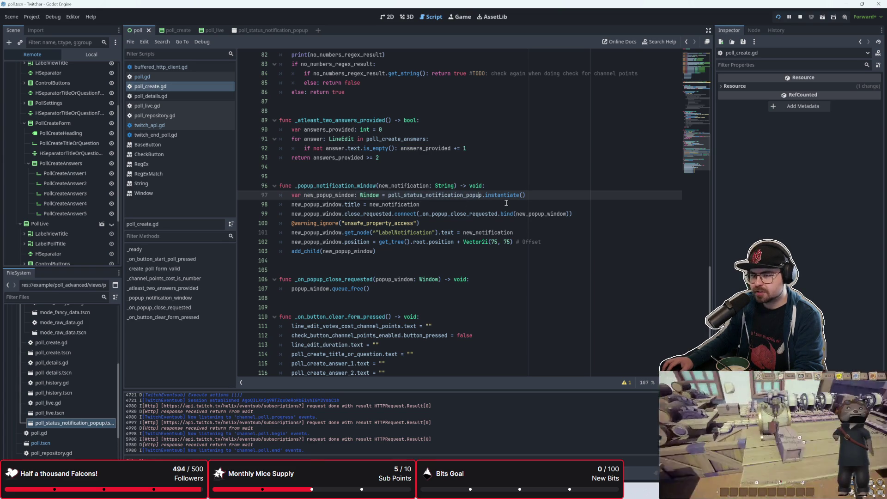
mouse_move(468, 195)
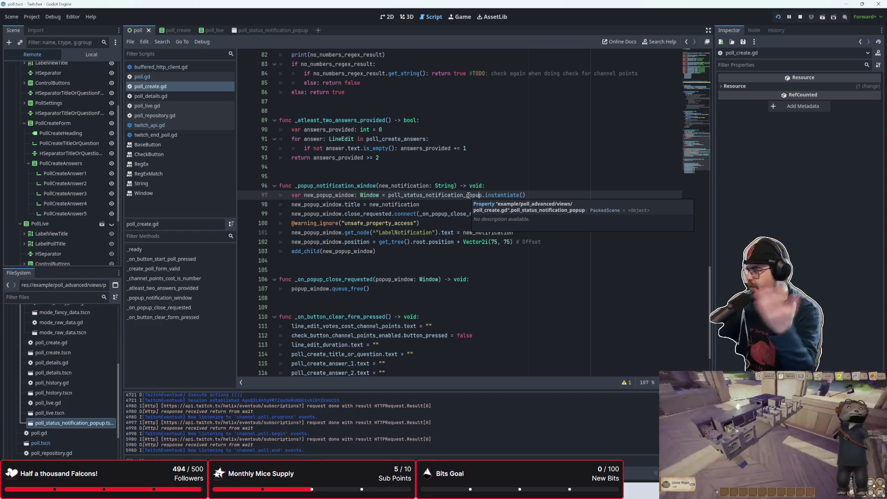
Step: Step through lines 98–101 of the popup function down to where the label text is set
click(437, 207)
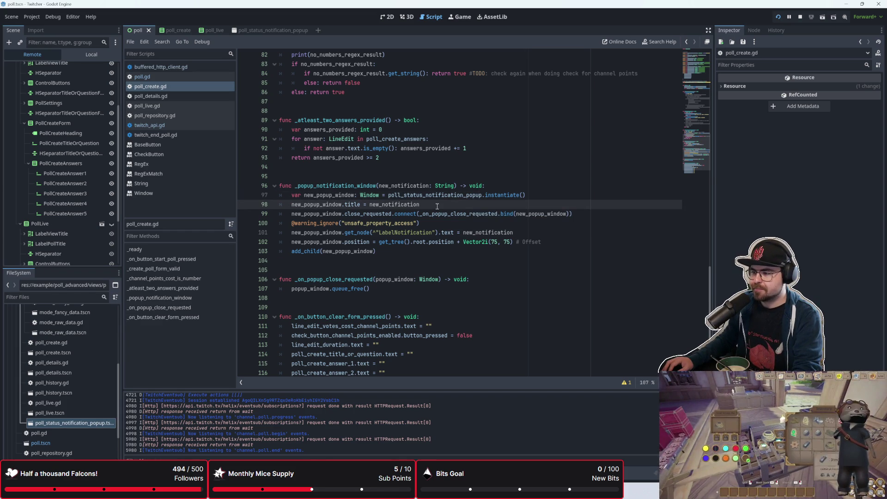
key(Down)
key(Down)
key(Down)
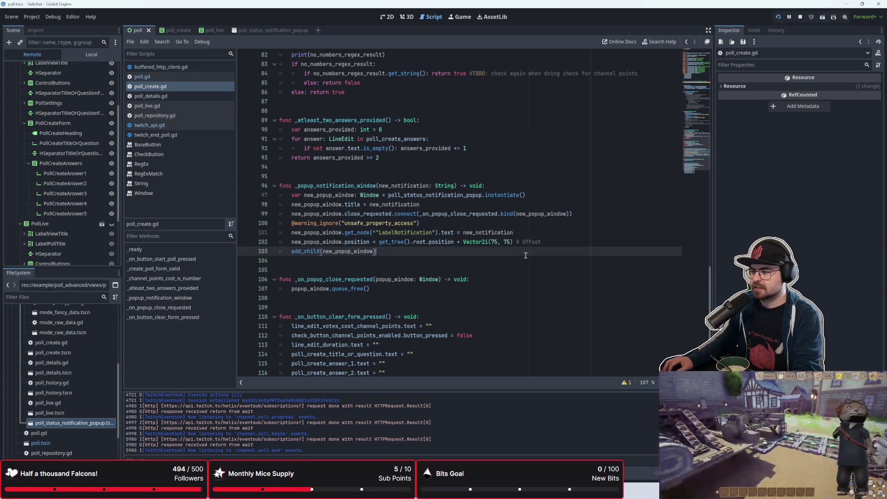
click(561, 240)
click(559, 230)
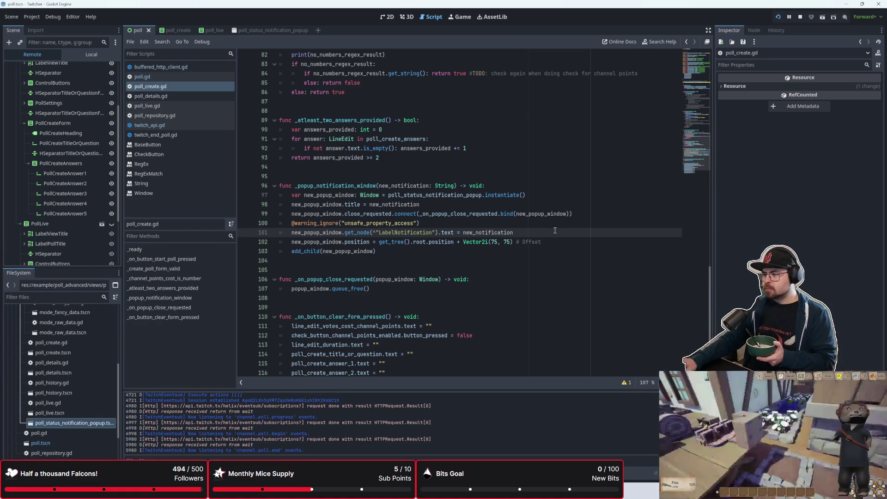
scroll(531, 235, down, 1)
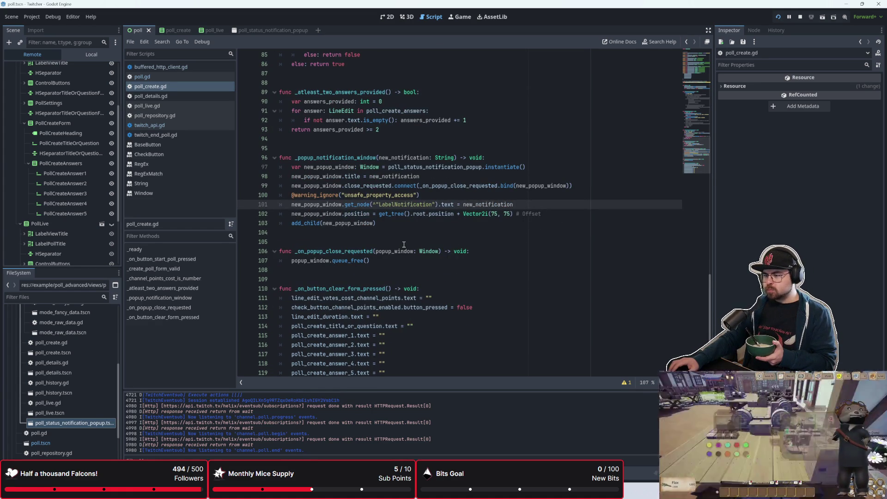
scroll(404, 245, down, 1)
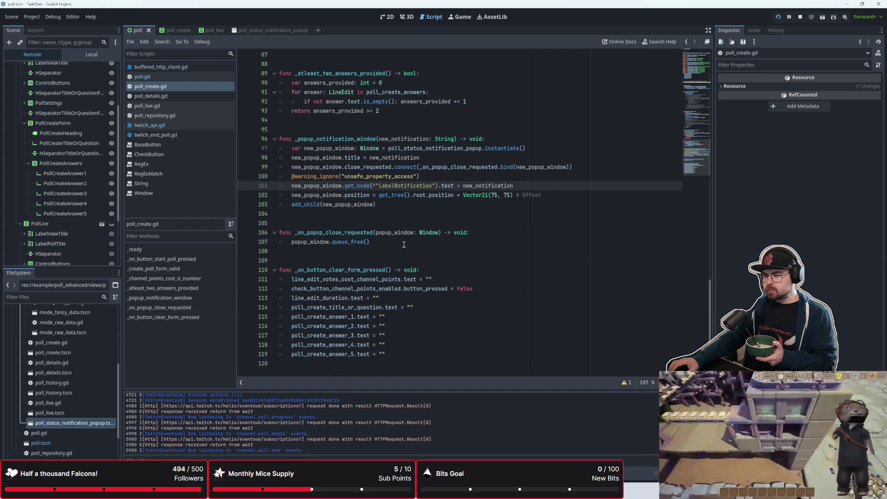
scroll(404, 244, up, 15)
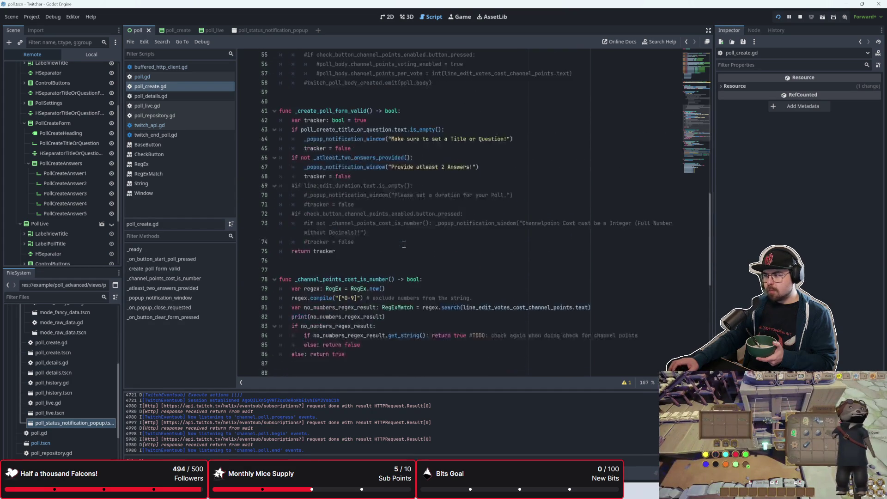
scroll(404, 245, up, 14)
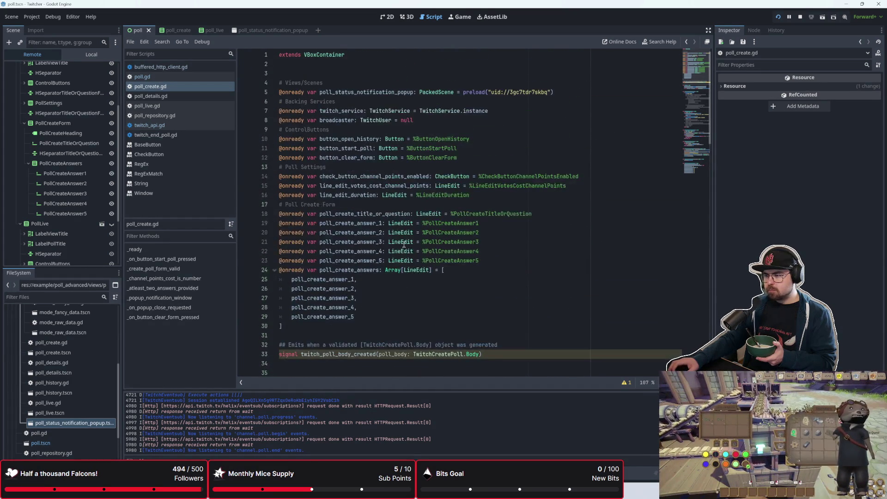
scroll(404, 244, down, 20)
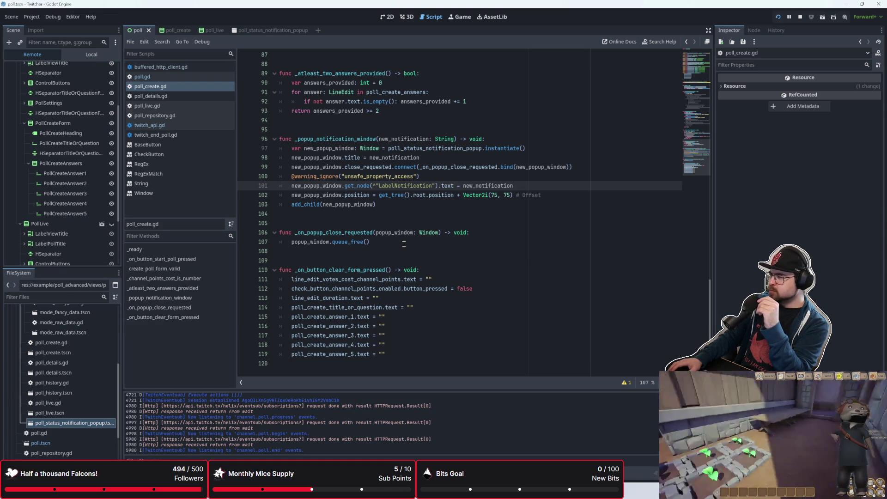
click(532, 279)
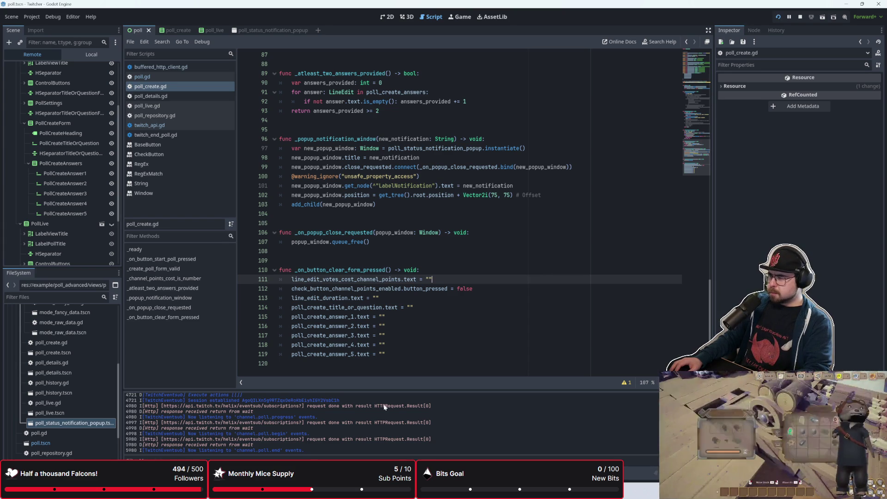
mouse_move(413, 490)
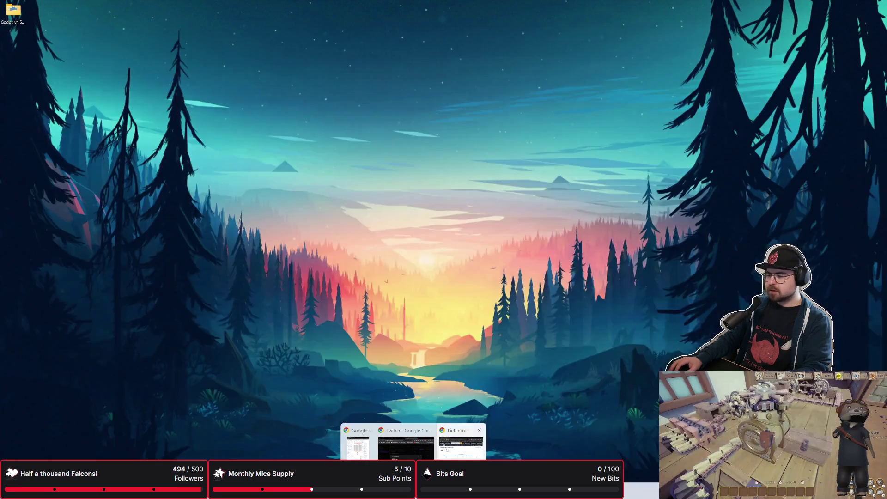
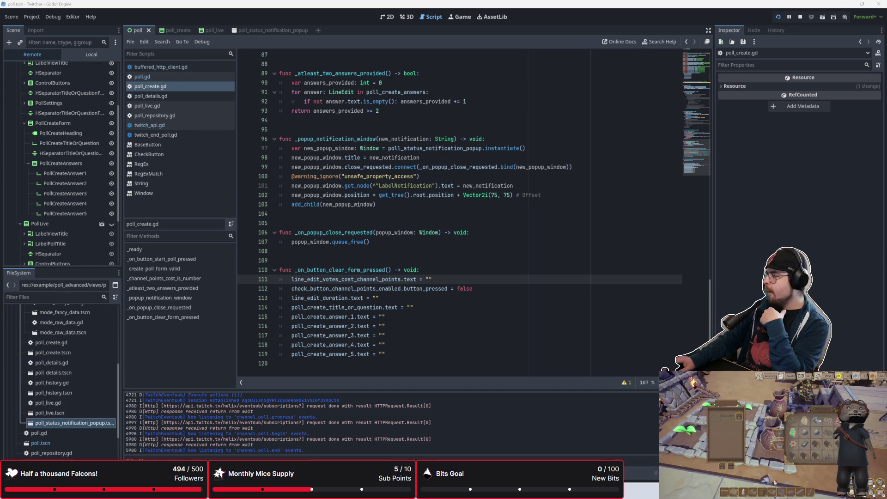
Step: Review the poll form validation code in the script around lines 77–109
click(357, 260)
scroll(374, 262, up, 2)
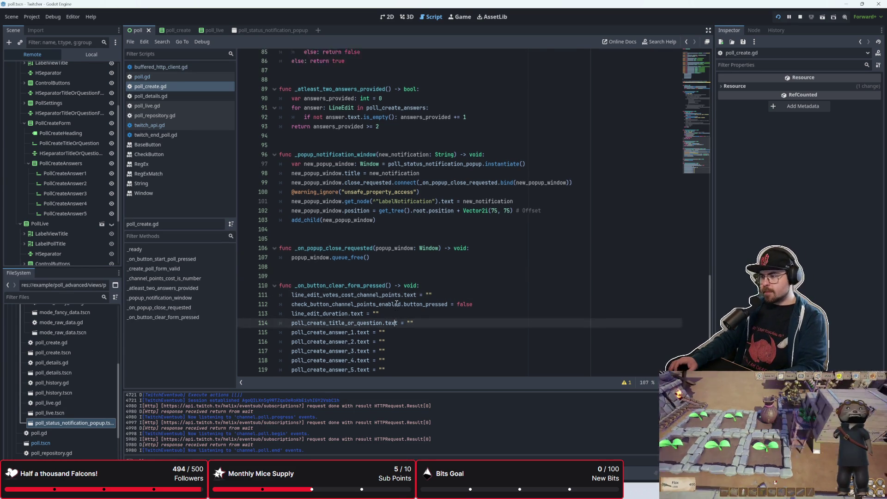
click(390, 271)
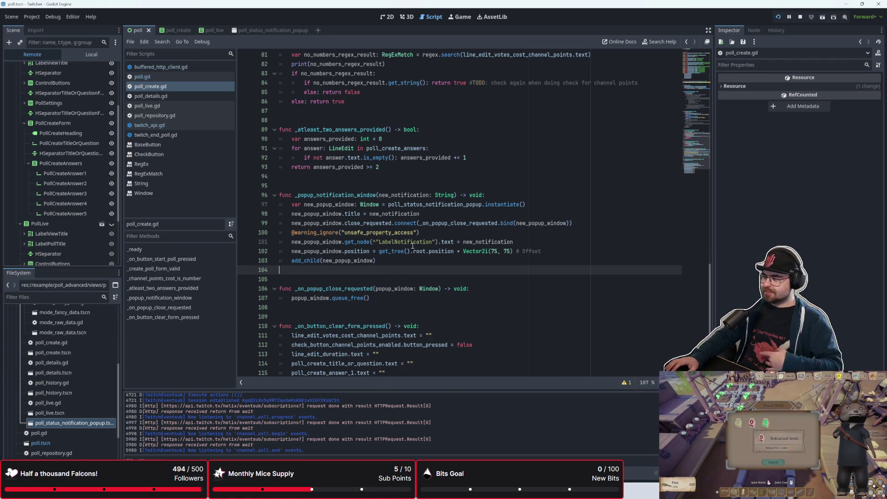
key(Down)
key(Down)
key(Down)
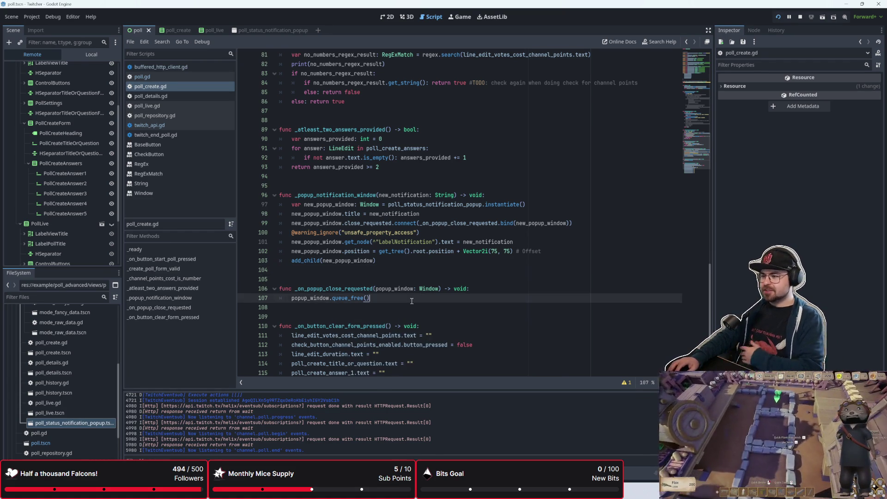
scroll(444, 260, up, 1)
key(Up)
key(Up)
key(Up)
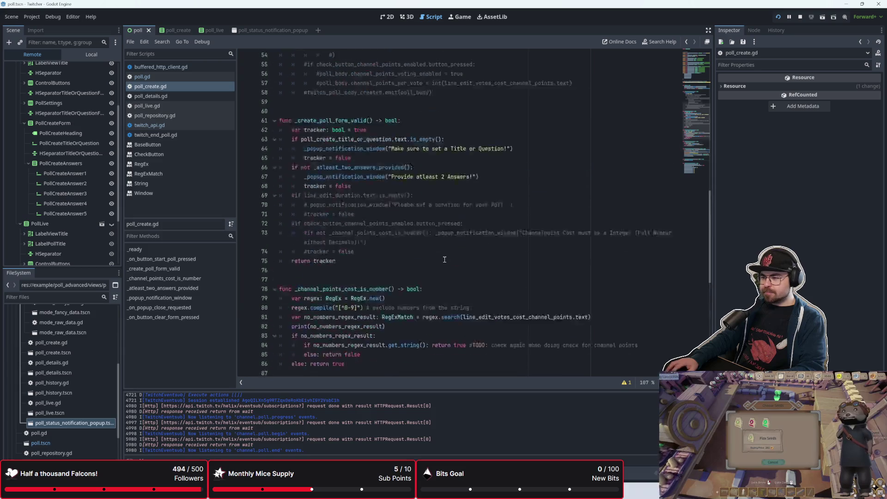
click(427, 327)
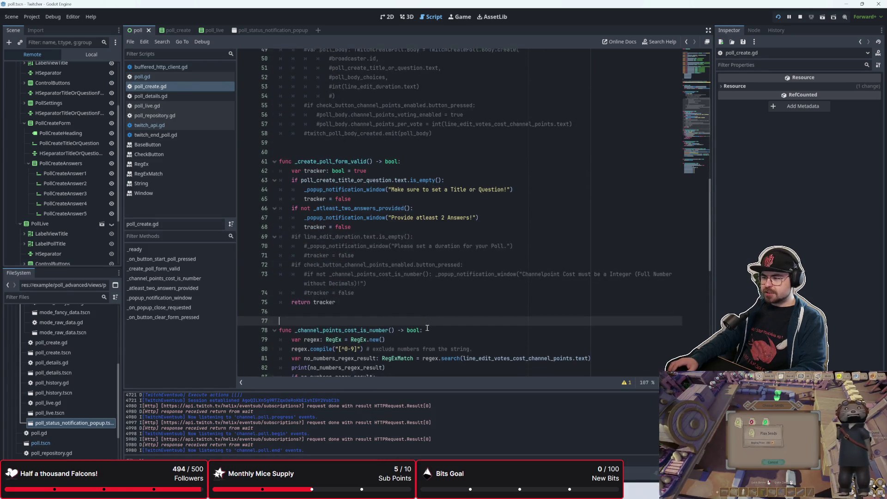
scroll(428, 327, down, 5)
scroll(427, 328, down, 3)
scroll(430, 328, up, 2)
scroll(430, 328, down, 2)
scroll(430, 328, up, 2)
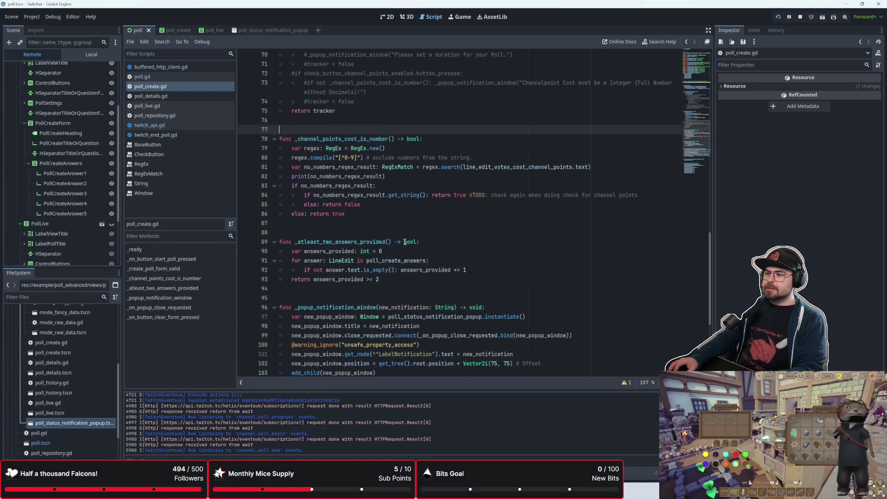
click(415, 222)
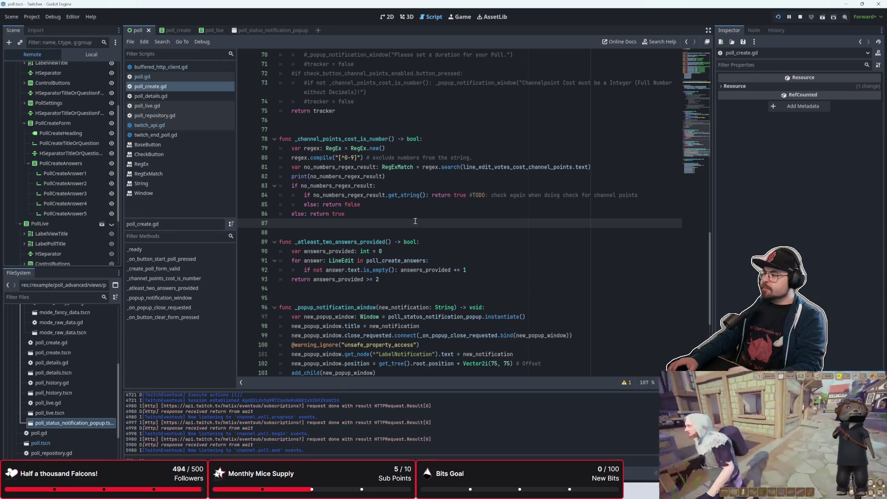
scroll(415, 222, down, 2)
click(423, 234)
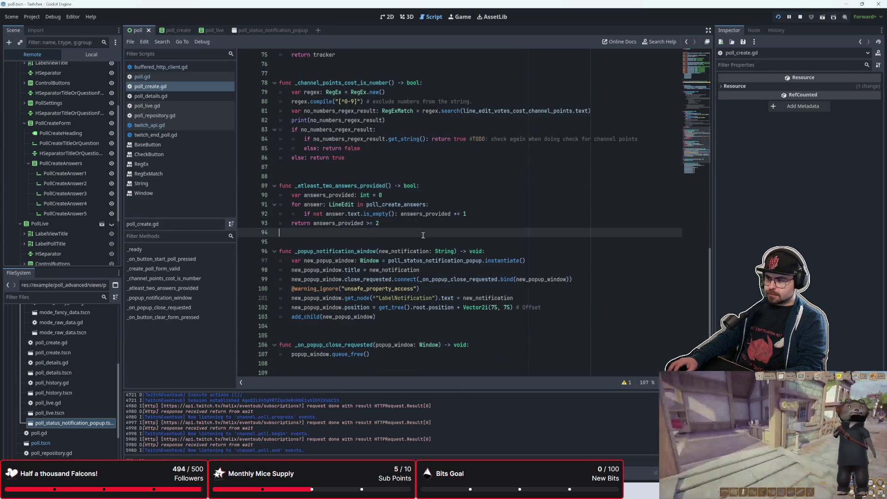
scroll(422, 235, down, 2)
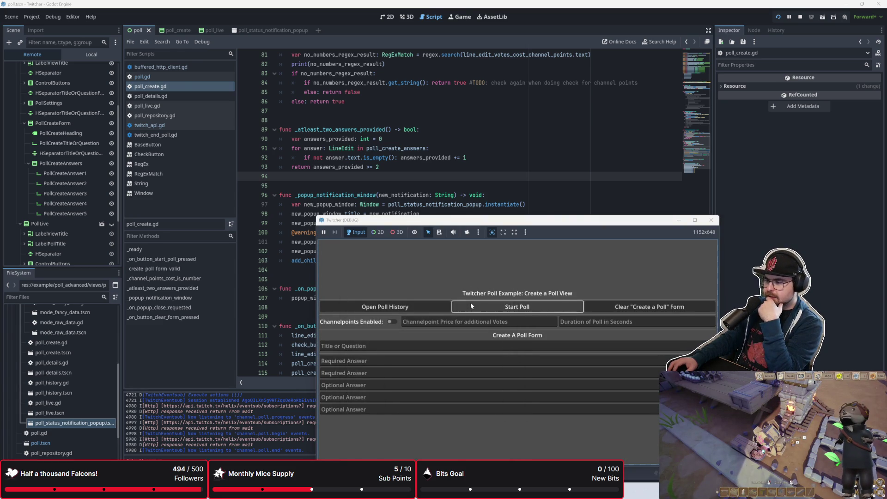
Step: Start a poll with the empty form to raise the 'Provide atleast 2 Answers!' popup, then return to the script
click(470, 302)
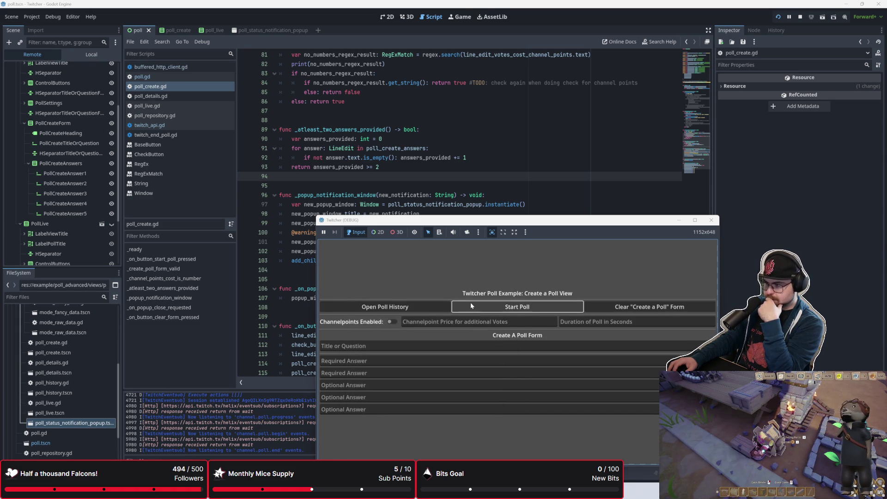
click(307, 194)
scroll(277, 205, up, 10)
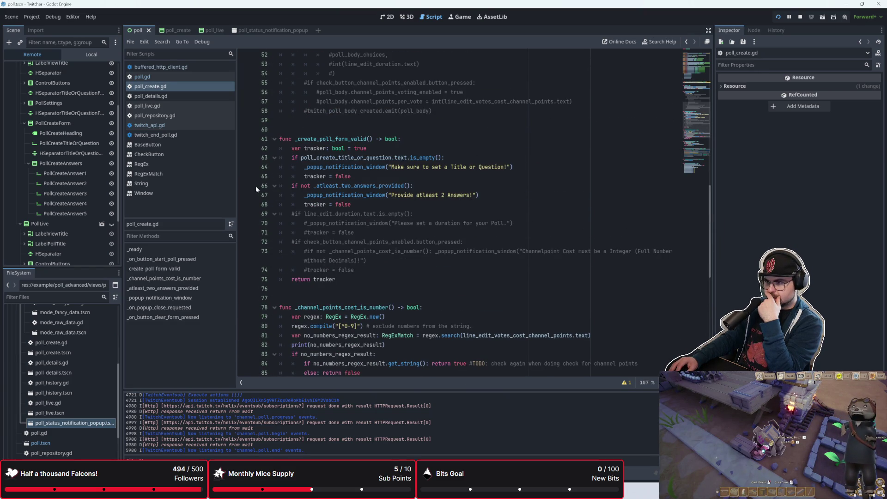
Step: Set breakpoints on the tracker = false lines 68 and 65
scroll(250, 185, down, 9)
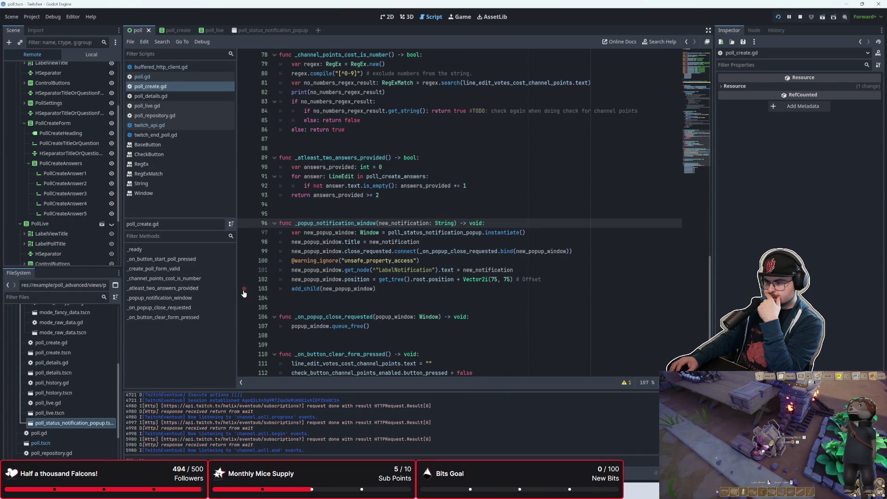
scroll(244, 294, up, 7)
scroll(244, 294, up, 2)
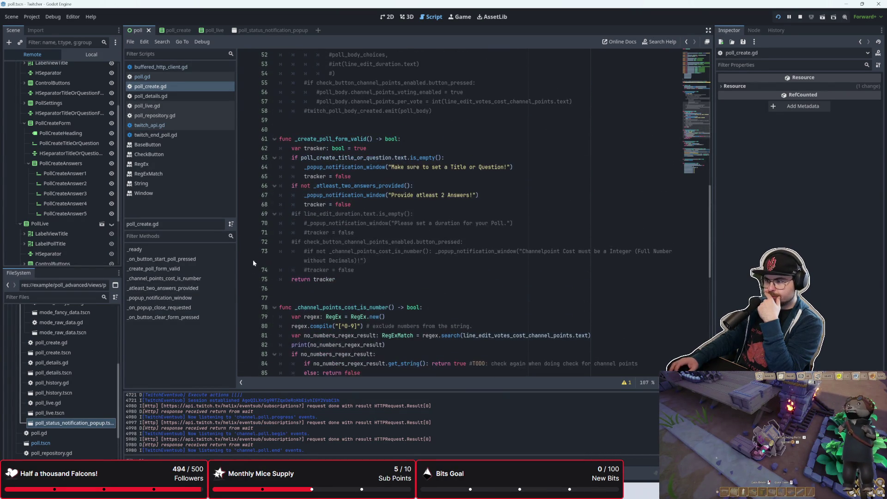
click(244, 204)
click(245, 176)
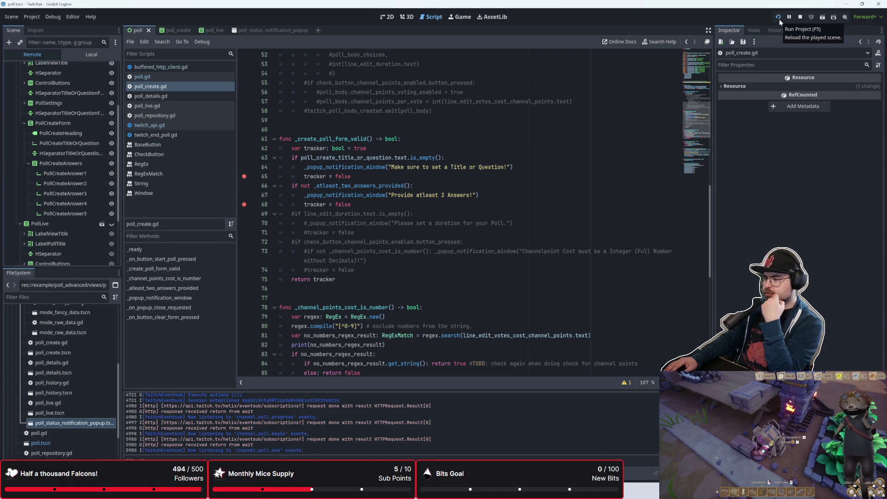
Step: Inspect the popup close handler on lines 99–101, then open the poll_status_notification_popup scene
scroll(497, 211, down, 9)
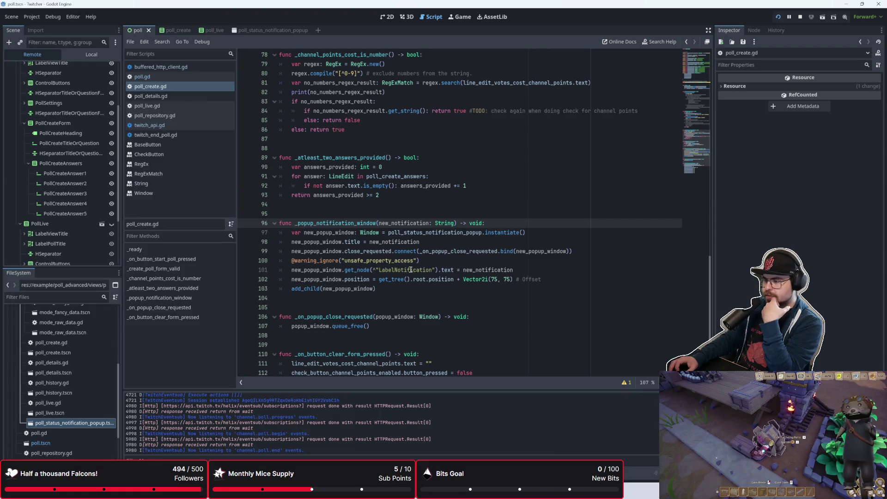
drag(422, 252, 491, 255)
click(458, 270)
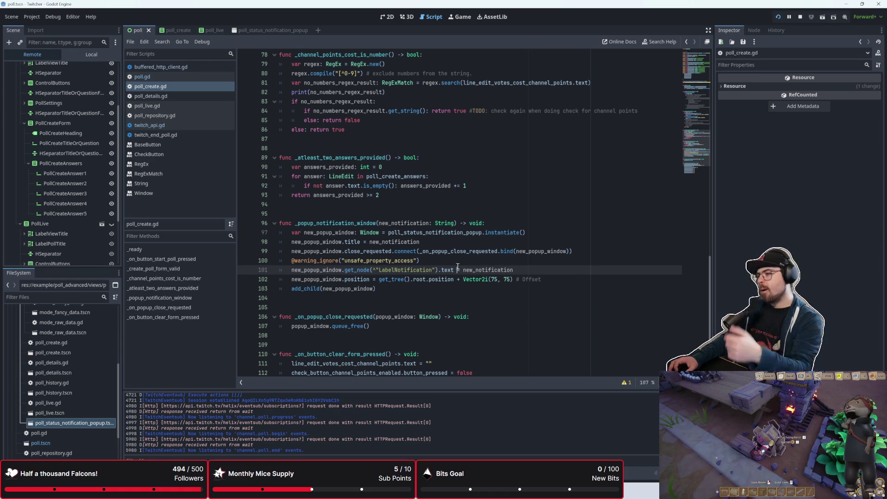
scroll(458, 269, up, 7)
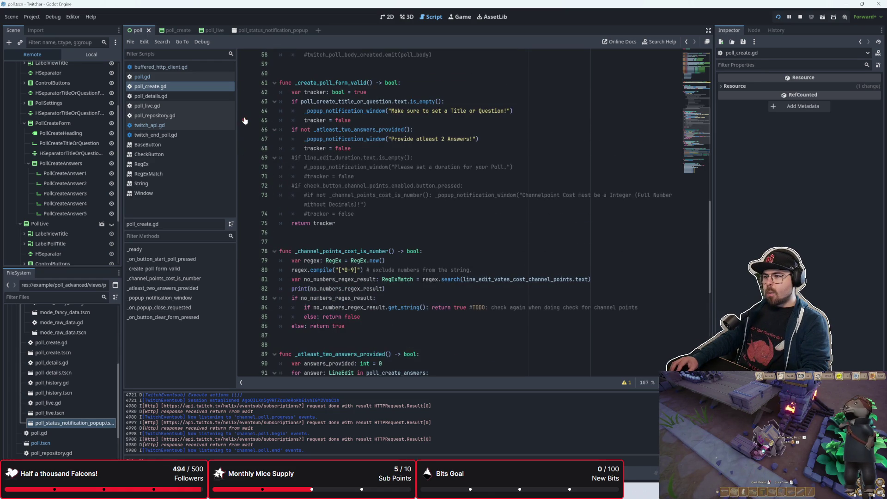
scroll(342, 178, down, 6)
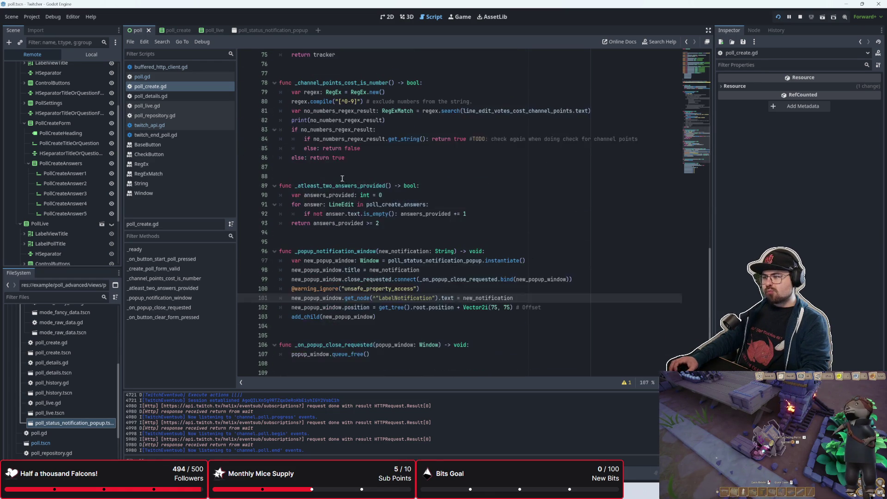
click(444, 290)
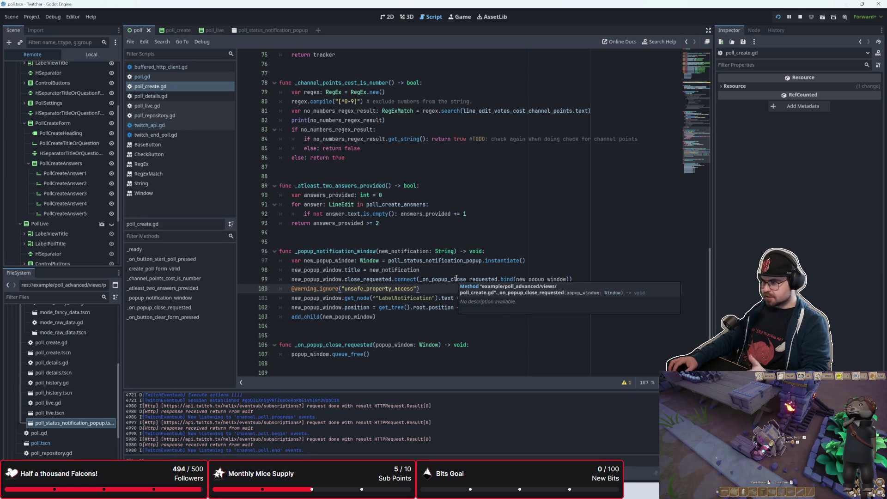
mouse_move(457, 279)
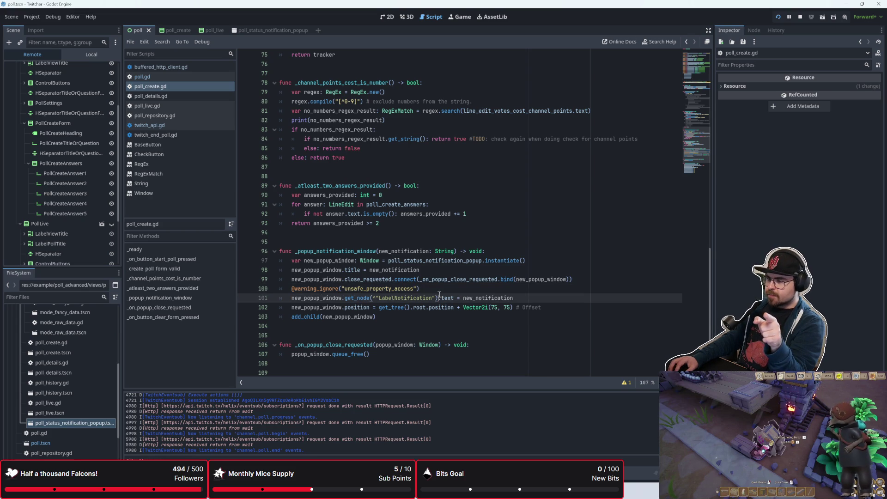
click(582, 279)
click(265, 30)
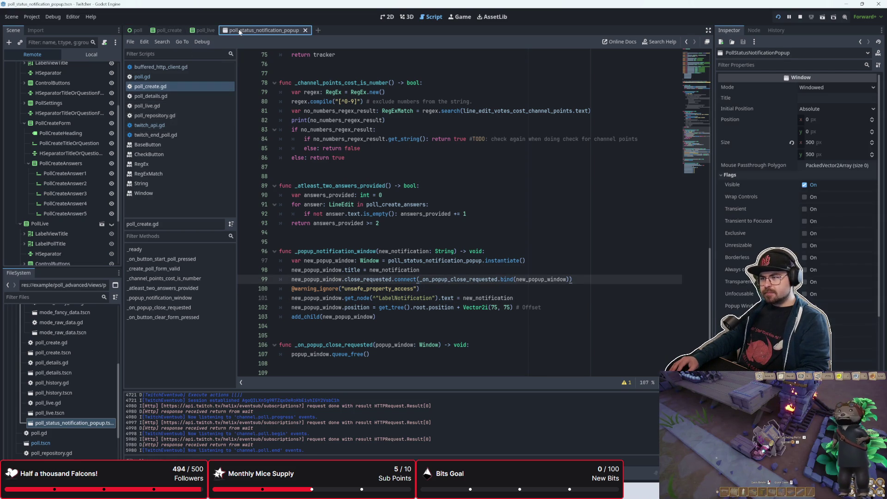
click(91, 54)
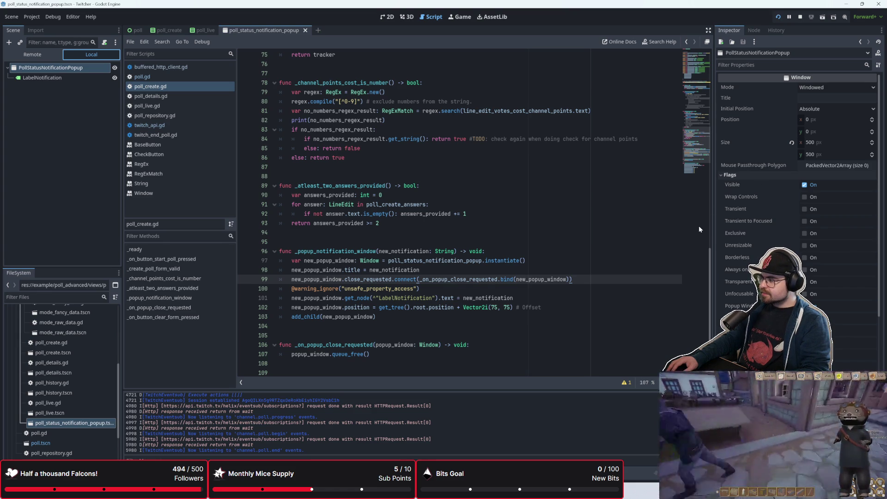
drag(713, 230, 683, 230)
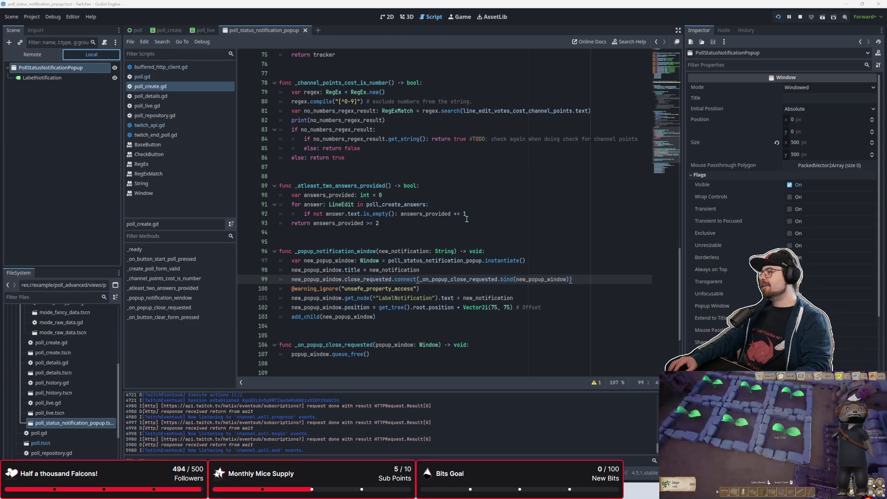
scroll(443, 259, up, 3)
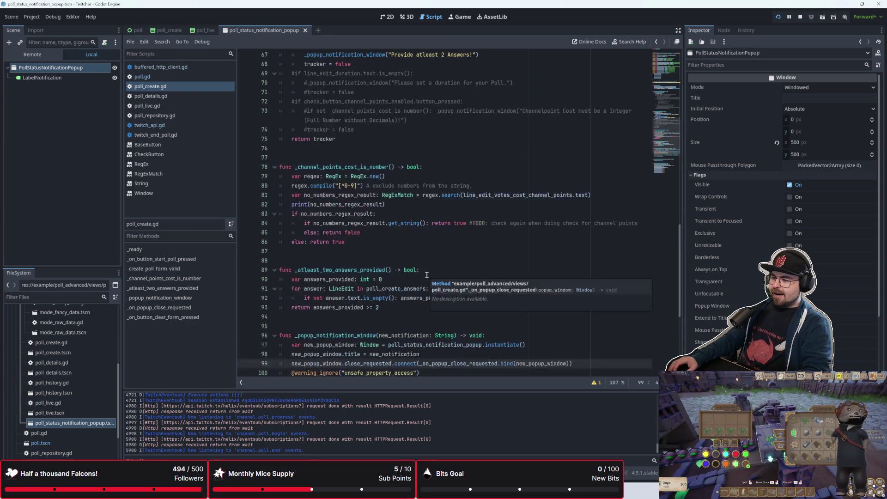
click(430, 264)
scroll(429, 265, down, 4)
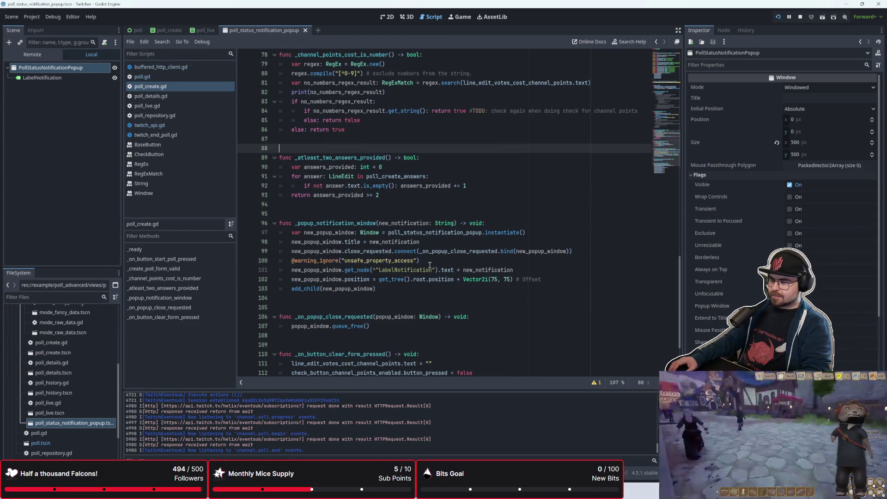
scroll(430, 265, down, 1)
click(428, 275)
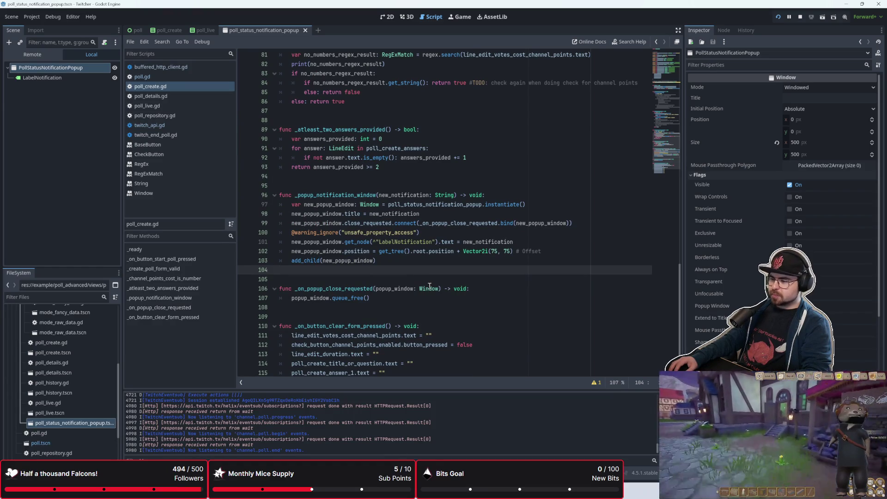
click(432, 286)
click(426, 310)
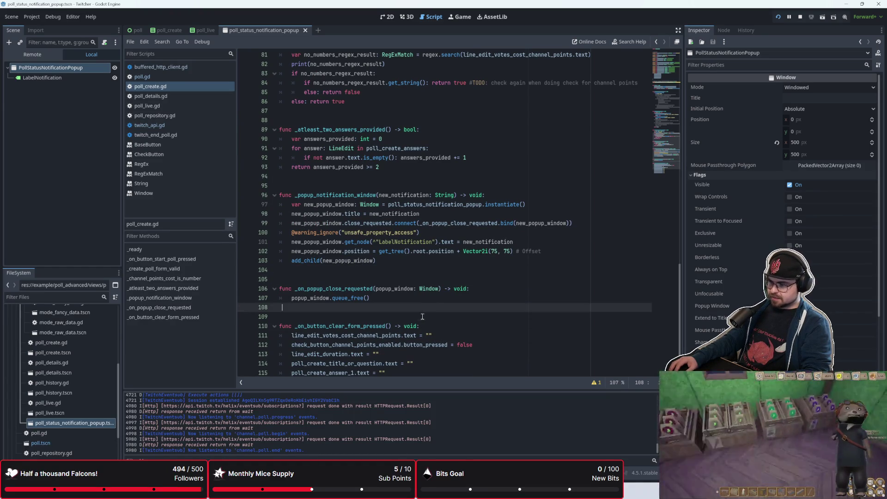
click(422, 317)
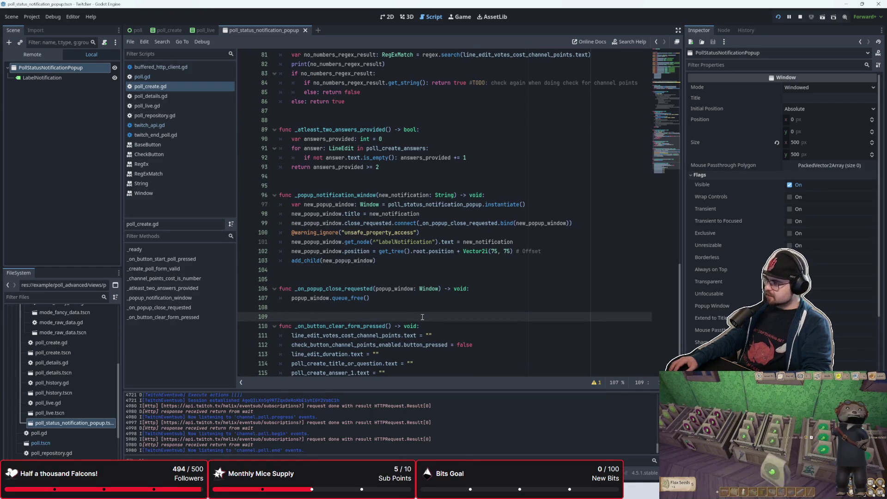
scroll(422, 317, down, 2)
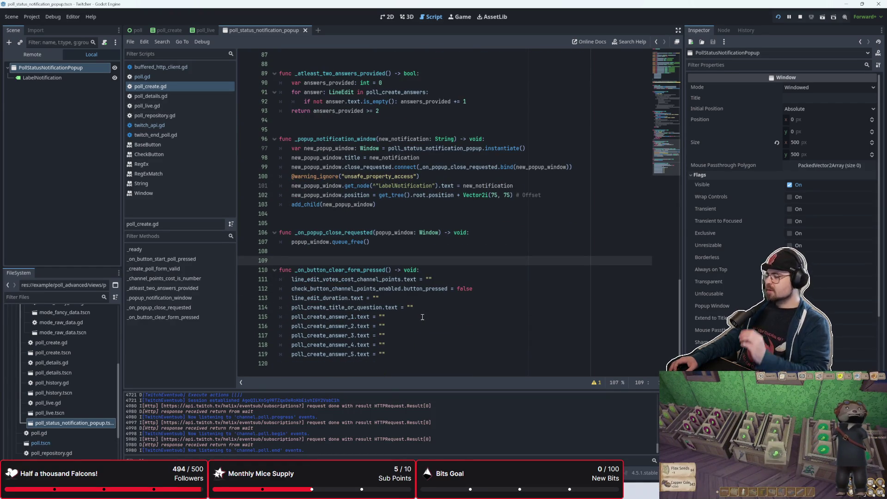
scroll(423, 317, up, 2)
click(393, 288)
click(389, 280)
click(390, 270)
scroll(392, 269, up, 3)
click(394, 269)
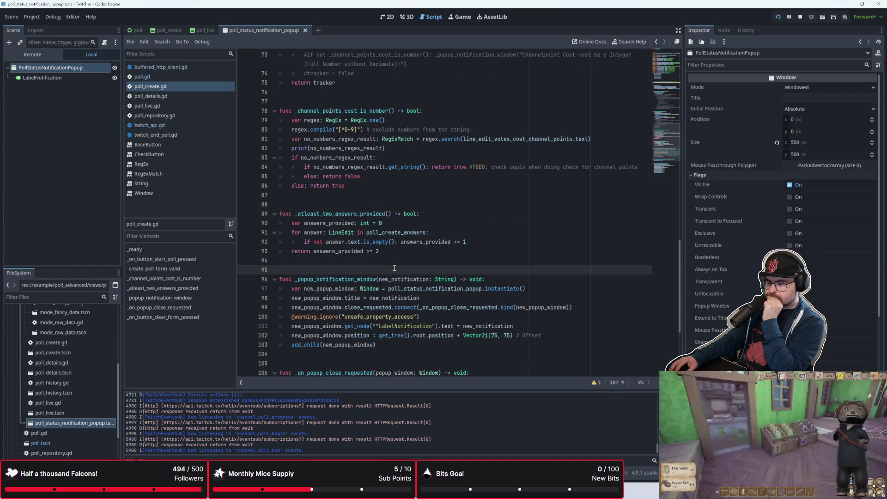
scroll(395, 268, down, 2)
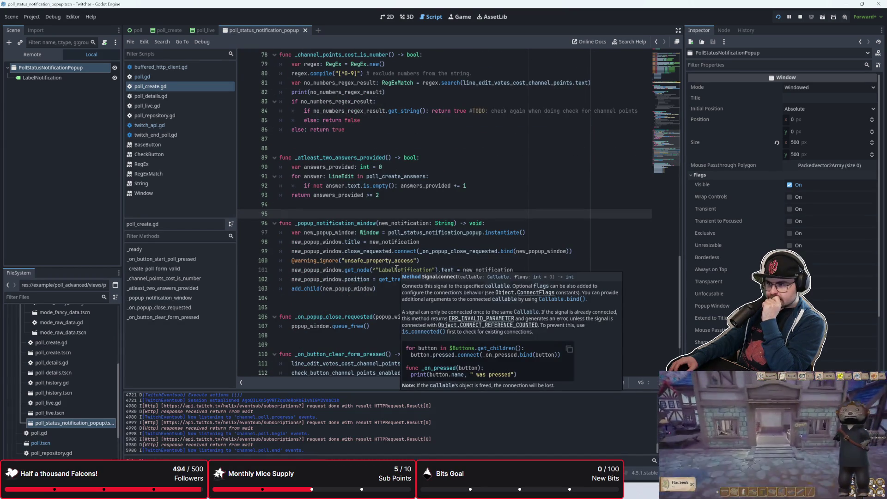
click(91, 68)
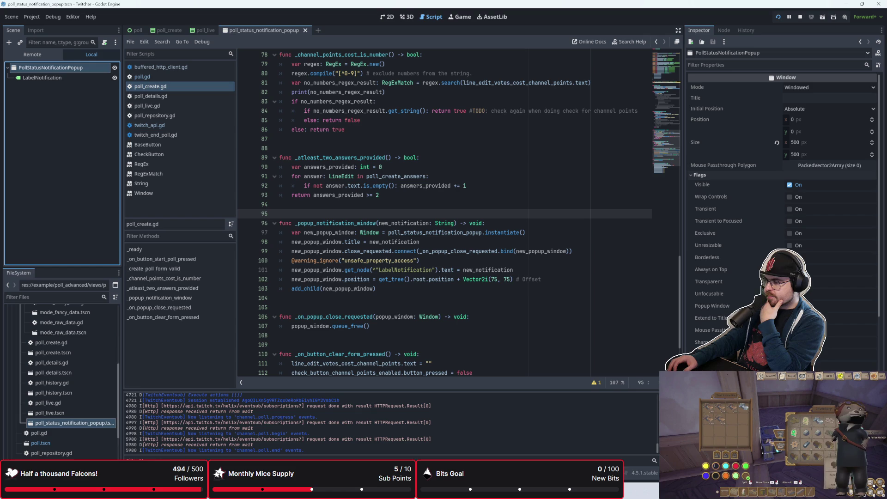
click(719, 306)
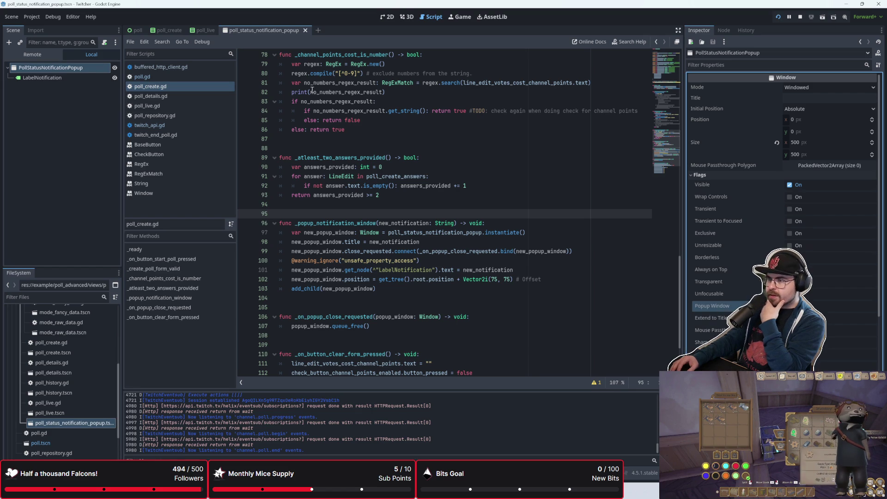
key(F1)
text(Pop)
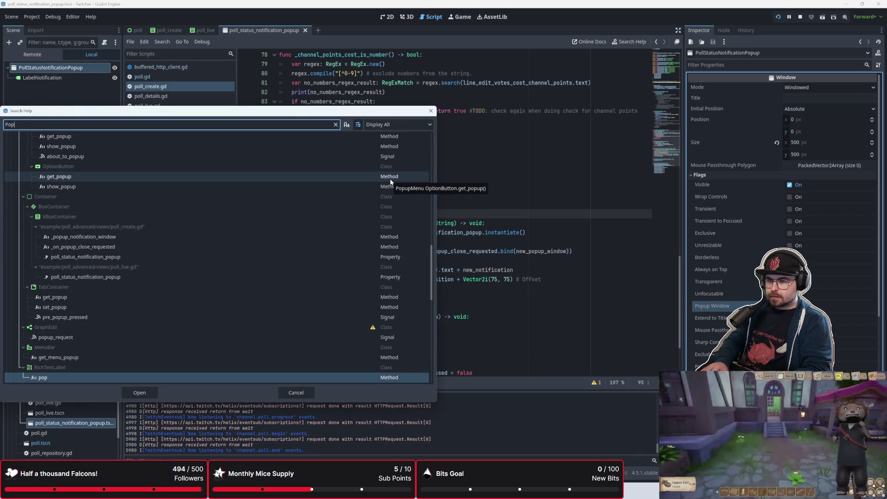
text(P)
Step: Search the help for 'Window' and jump to its popup_window property description
key(BackSpace)
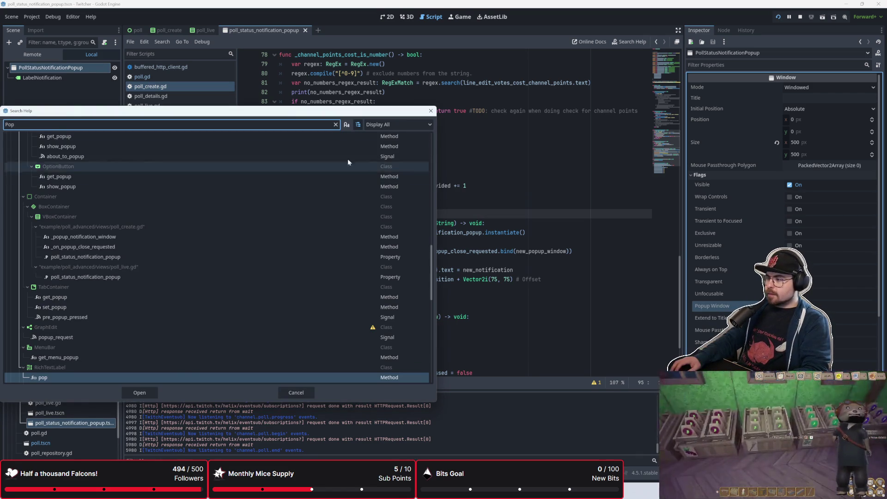
mouse_move(290, 111)
mouse_down()
mouse_move(573, 155)
mouse_move(514, 152)
mouse_up()
key(BackSpace)
key(BackSpace)
key(BackSpace)
text(Window)
key(Return)
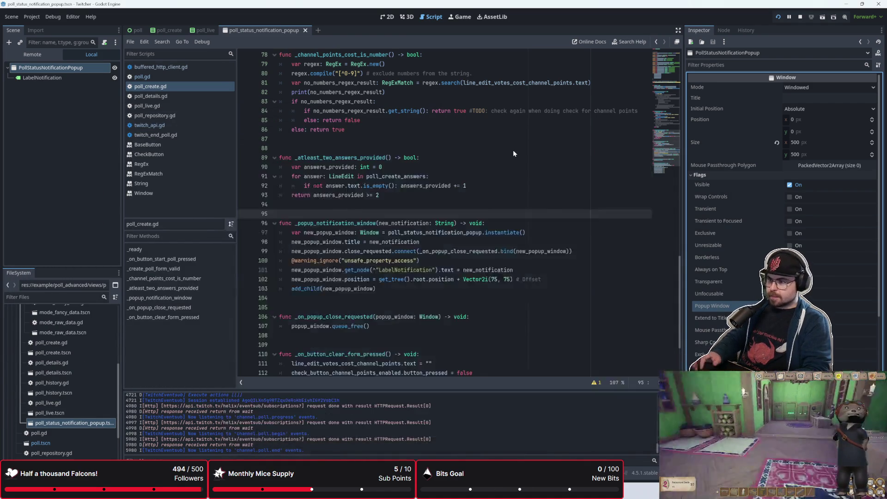
scroll(470, 190, down, 10)
scroll(387, 145, up, 2)
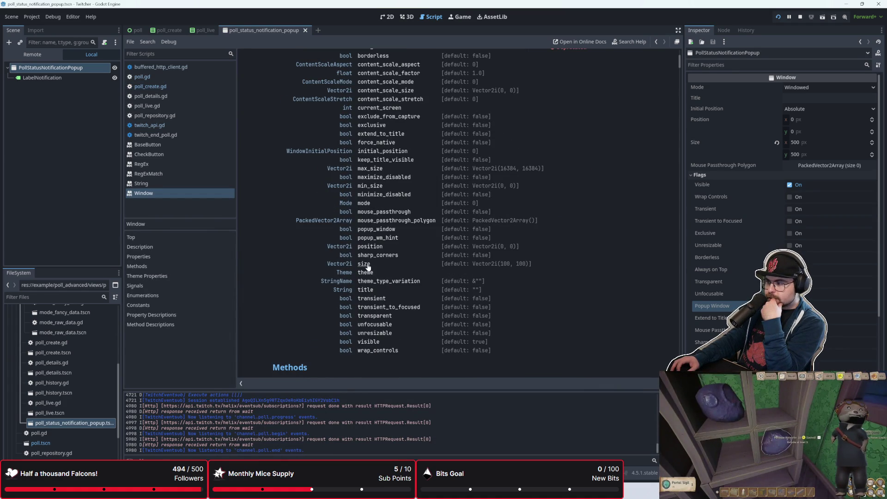
click(381, 231)
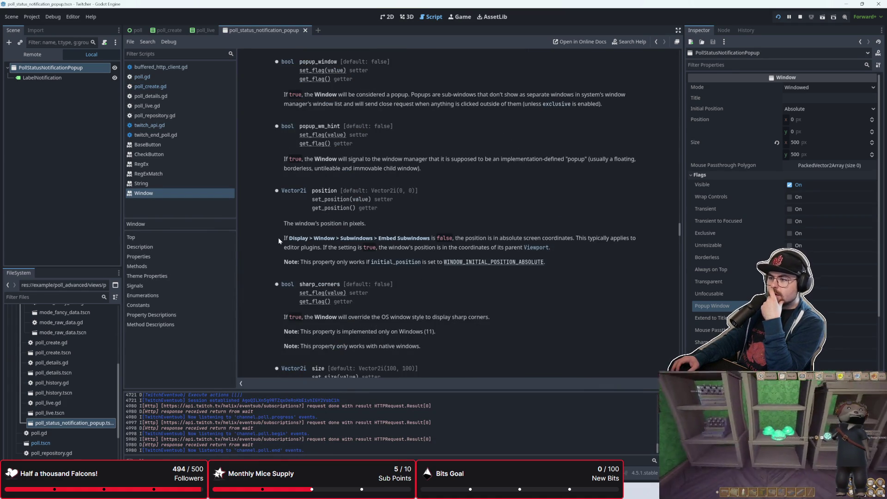
scroll(278, 237, up, 4)
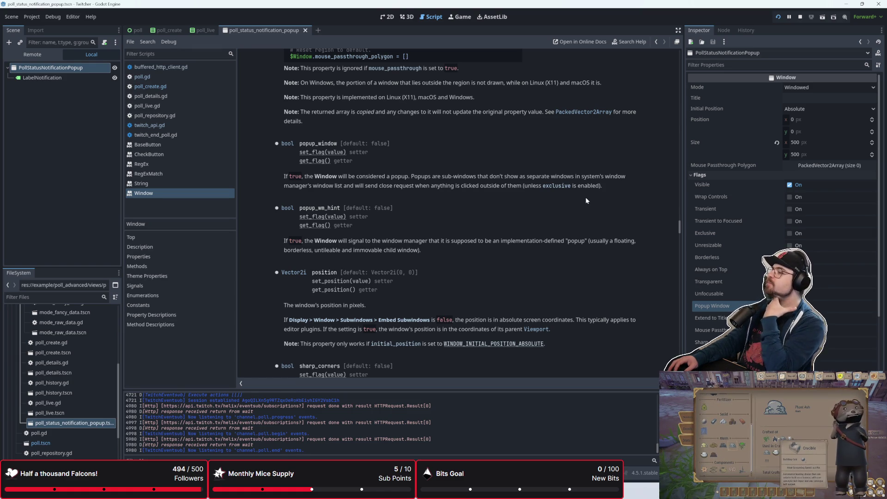
Step: Make the popup window Exclusive, test an empty poll start, then uncheck Exclusive again
click(790, 233)
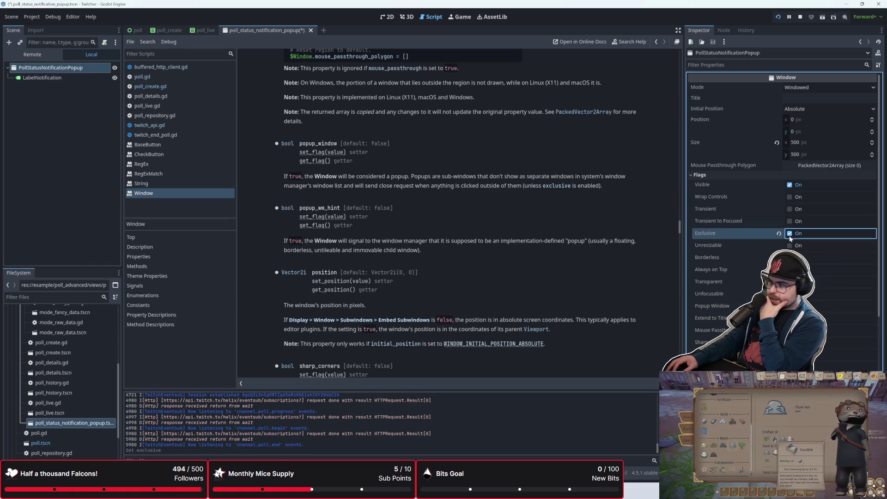
key(F6)
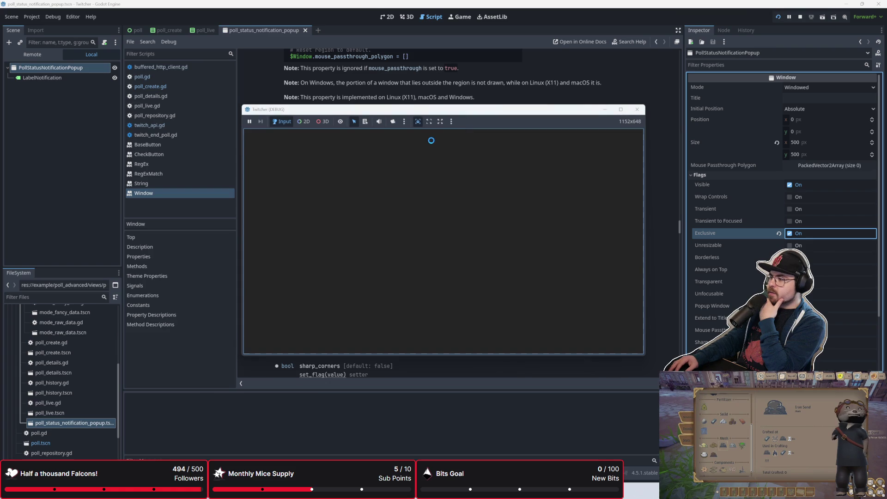
click(433, 197)
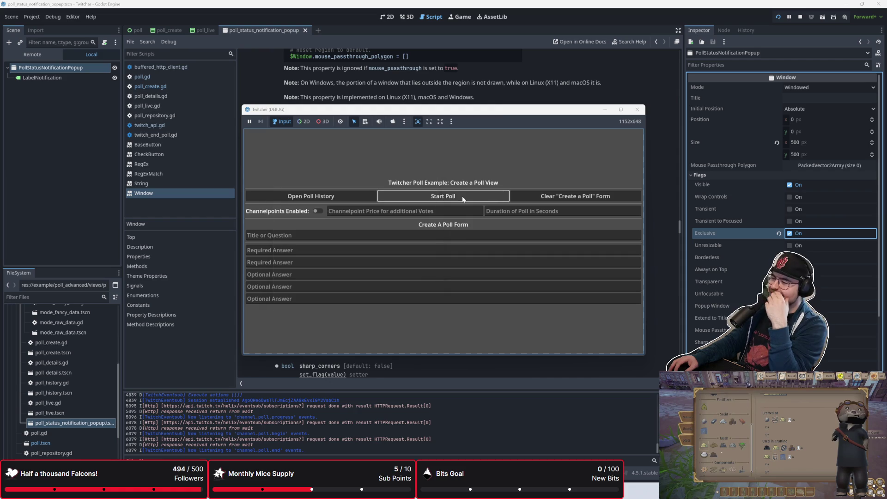
click(498, 99)
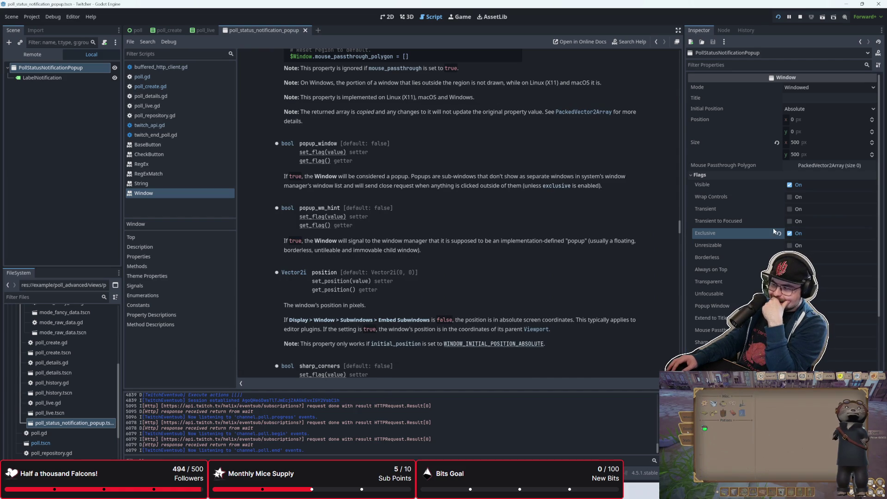
click(790, 234)
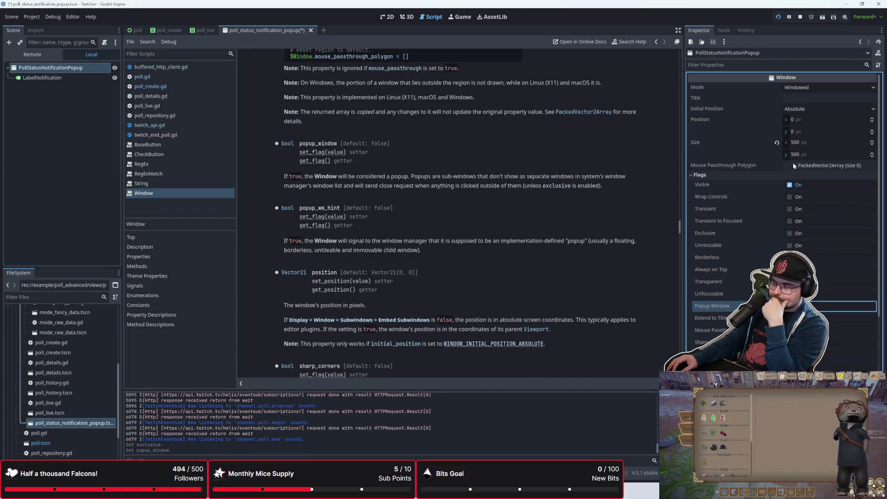
Step: Rerun the project, start an empty poll, and close both the answers and title warning popups
click(778, 17)
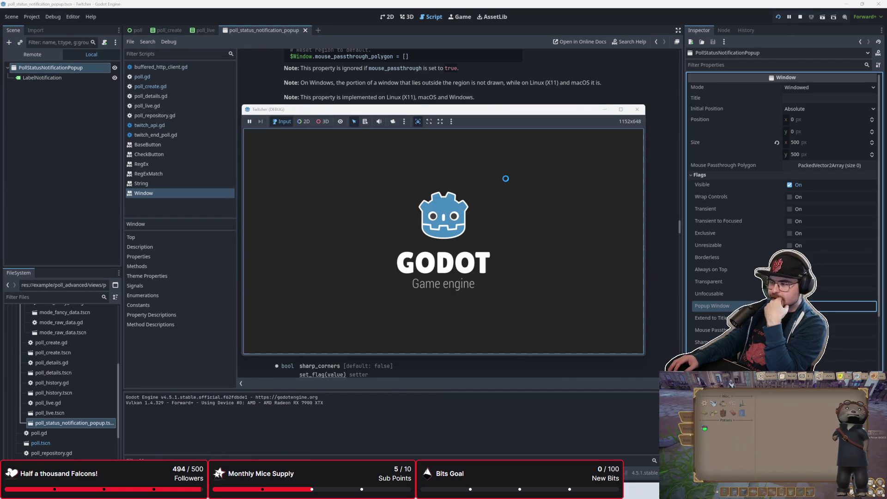
click(456, 198)
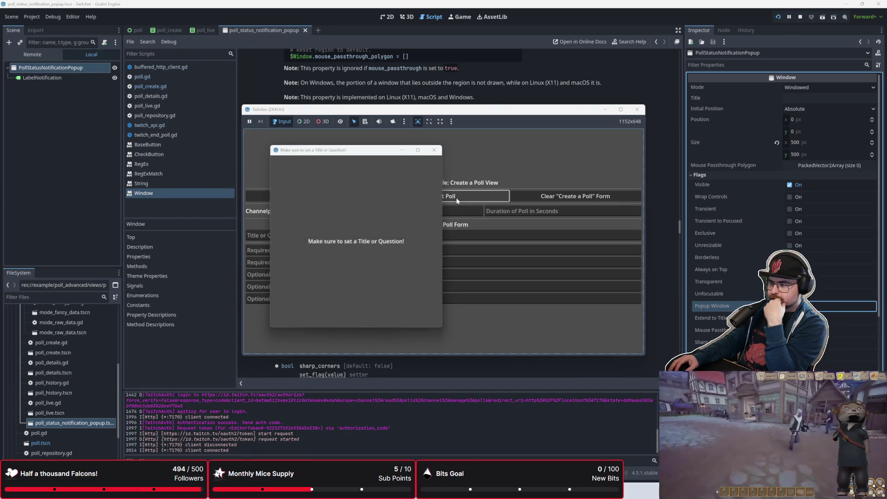
drag(287, 163, 165, 191)
drag(323, 150, 435, 182)
click(309, 194)
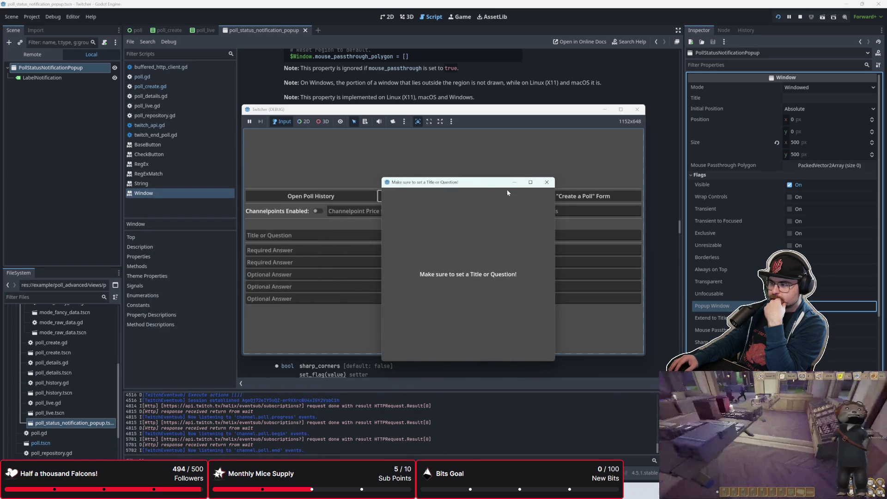
click(546, 182)
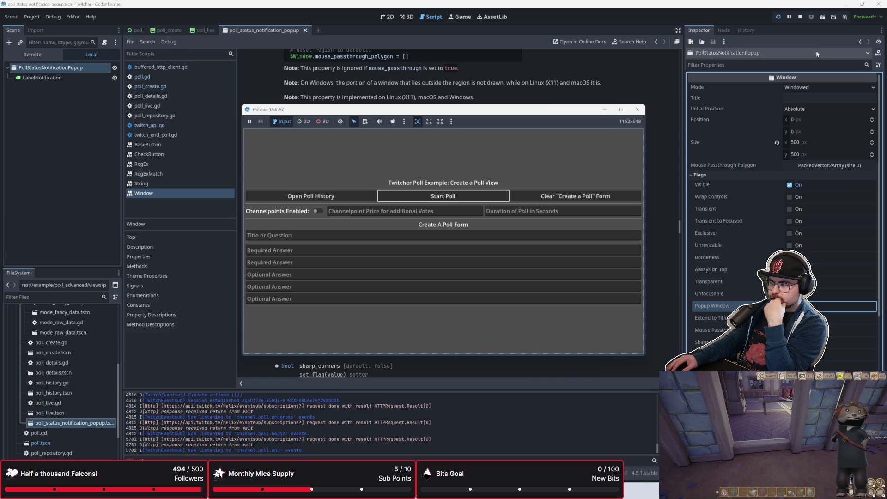
Step: Trigger the warnings again, rearrange the popups and game window, then stop the game
click(453, 196)
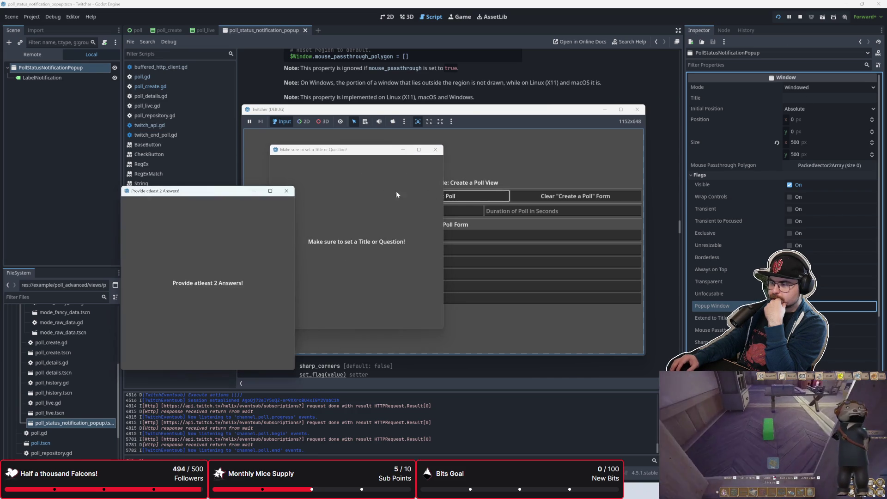
click(462, 201)
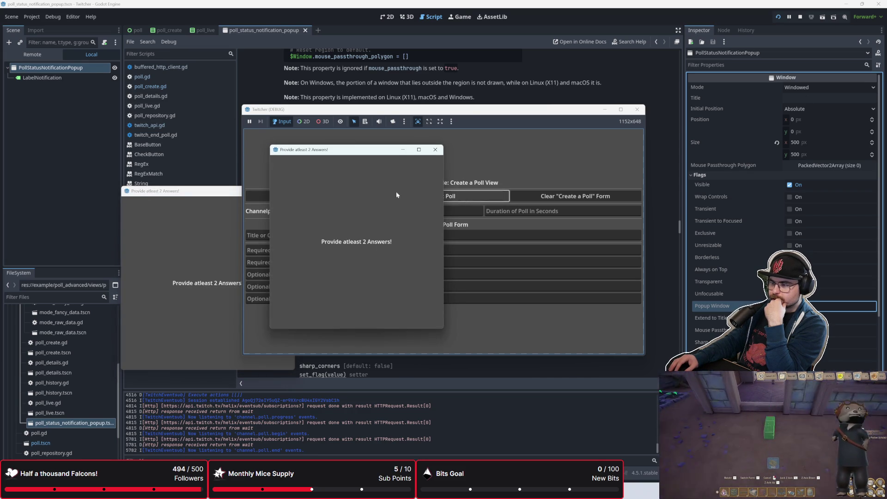
drag(337, 153, 214, 246)
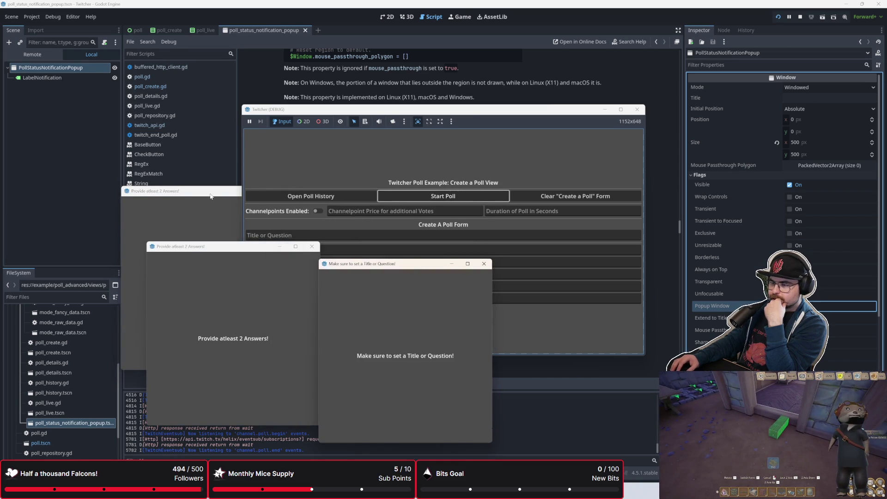
click(212, 196)
drag(277, 110, 478, 96)
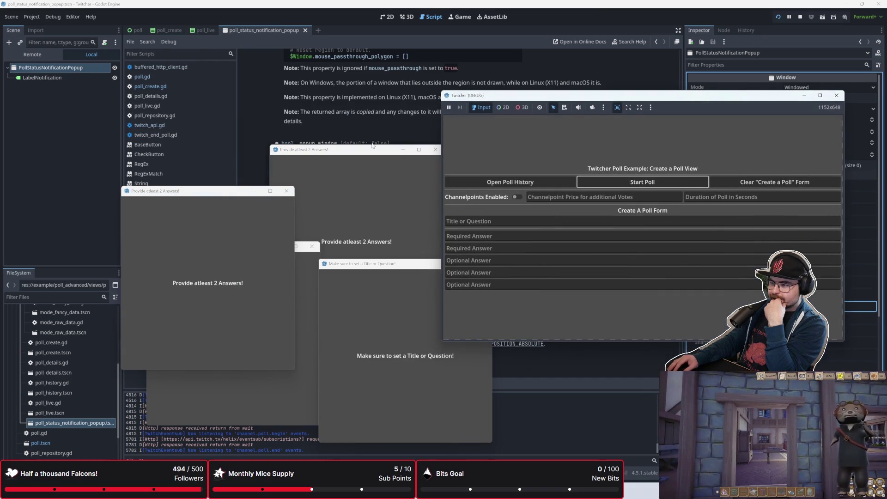
click(419, 149)
drag(394, 15, 349, 160)
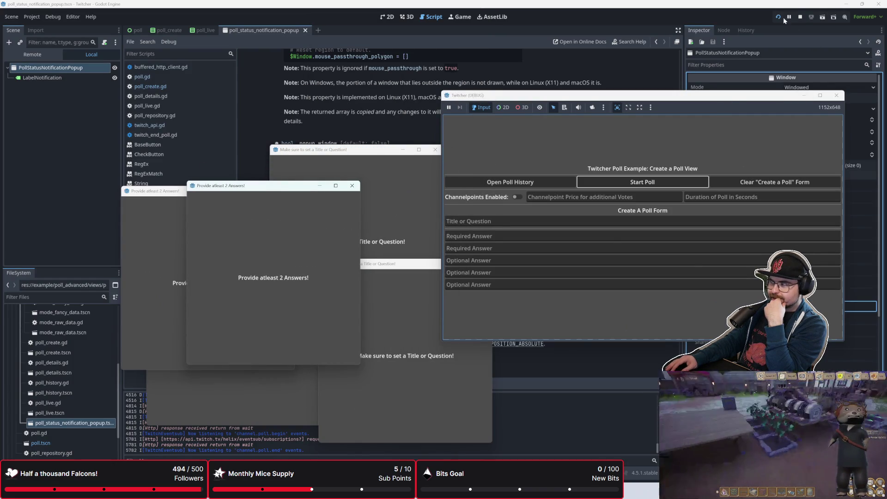
click(800, 17)
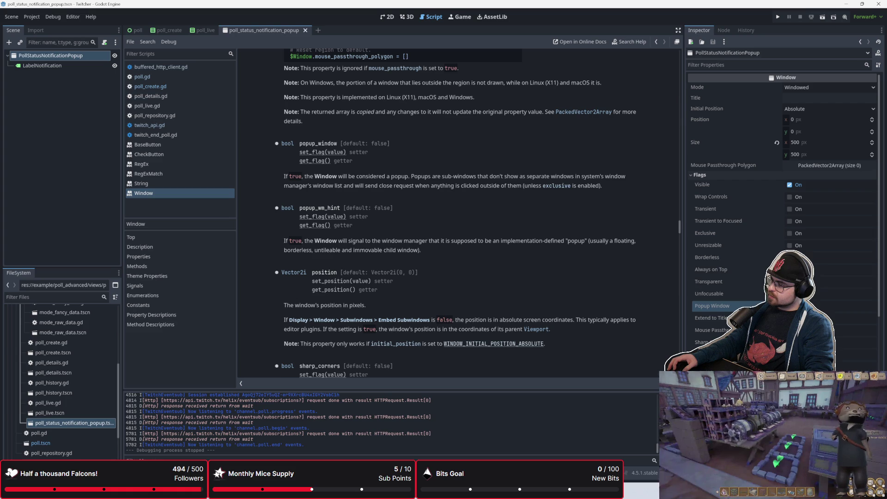
Step: Tick the Popup Window flag for PollStatusNotificationPopup in the Inspector
click(789, 306)
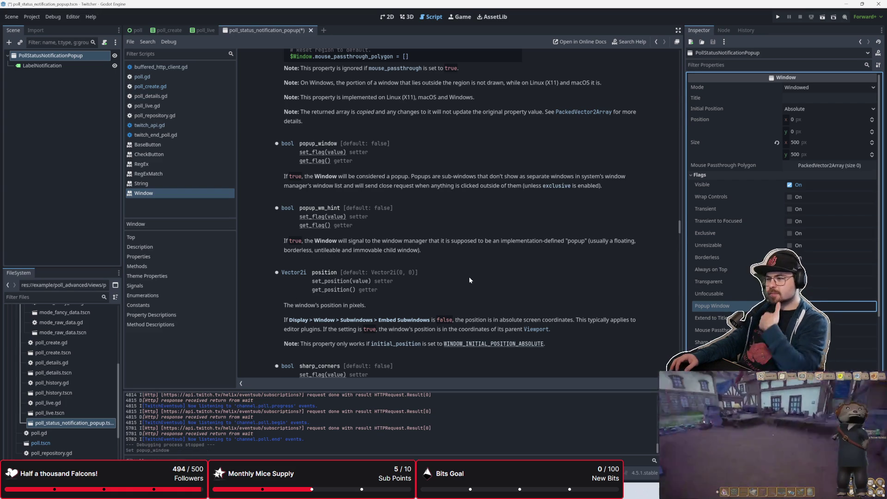
scroll(470, 277, up, 2)
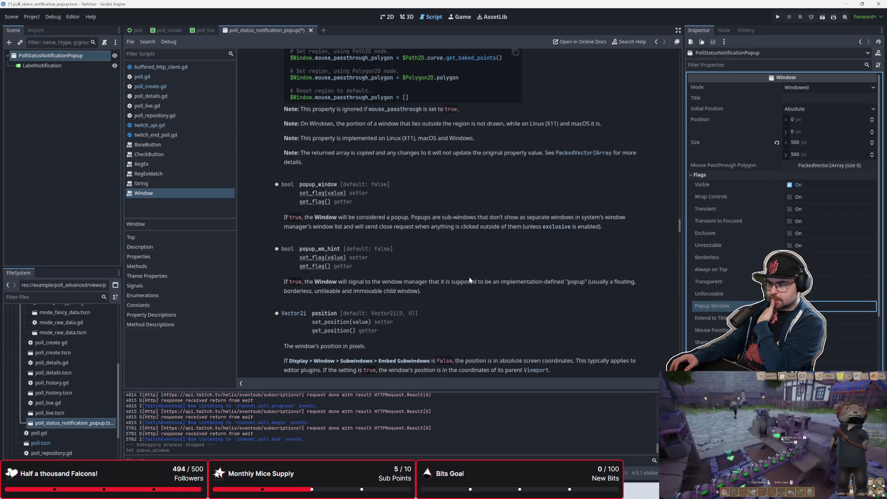
scroll(469, 279, down, 2)
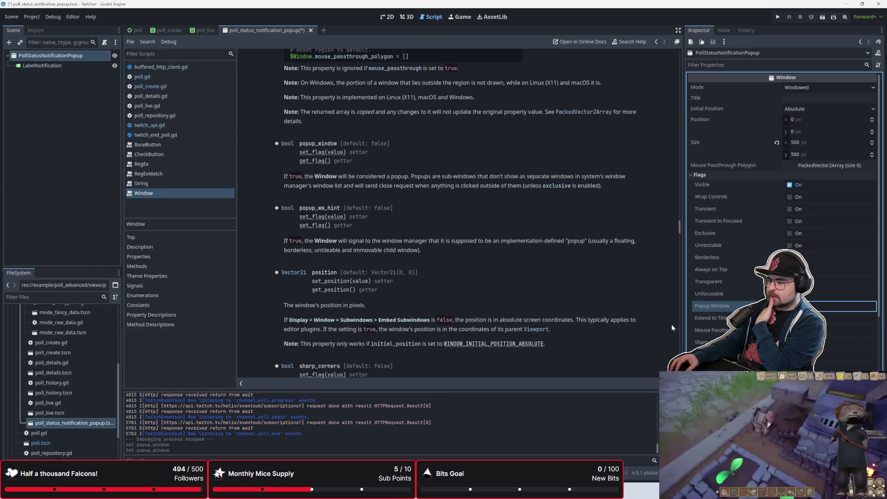
Step: Show Inspector property names in raw code form and read the Window docs' position property
click(878, 66)
click(822, 116)
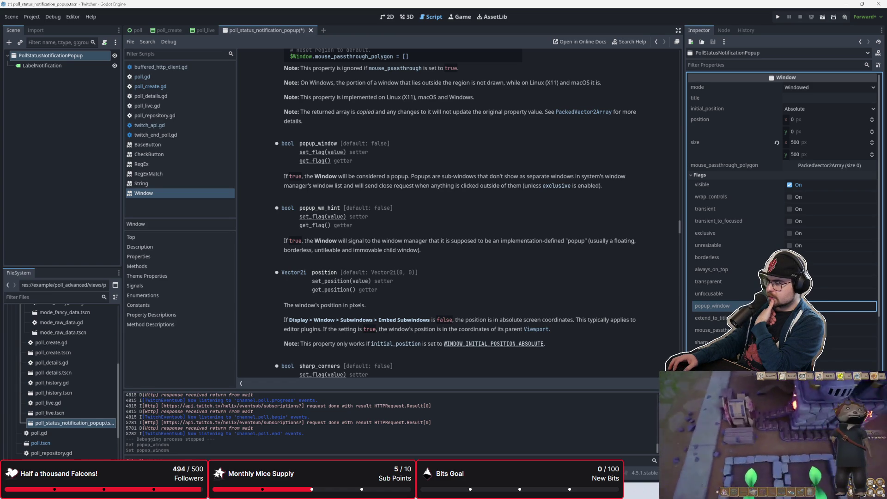
mouse_move(712, 281)
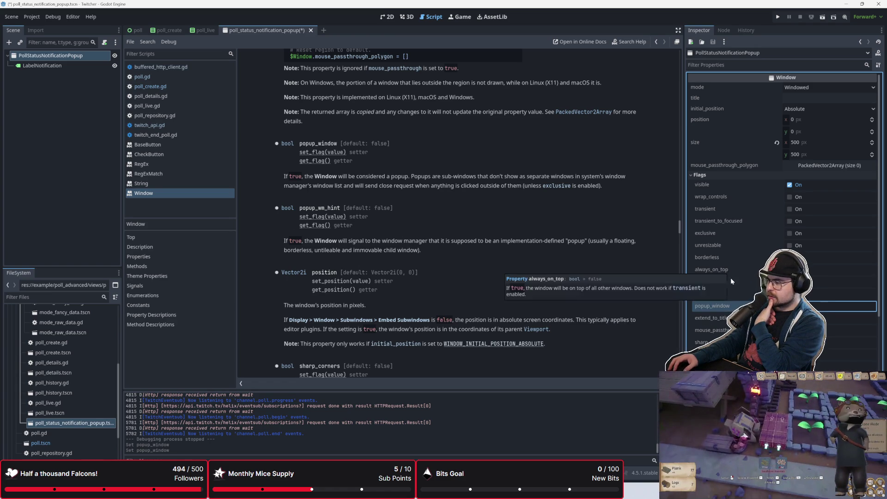
mouse_move(734, 309)
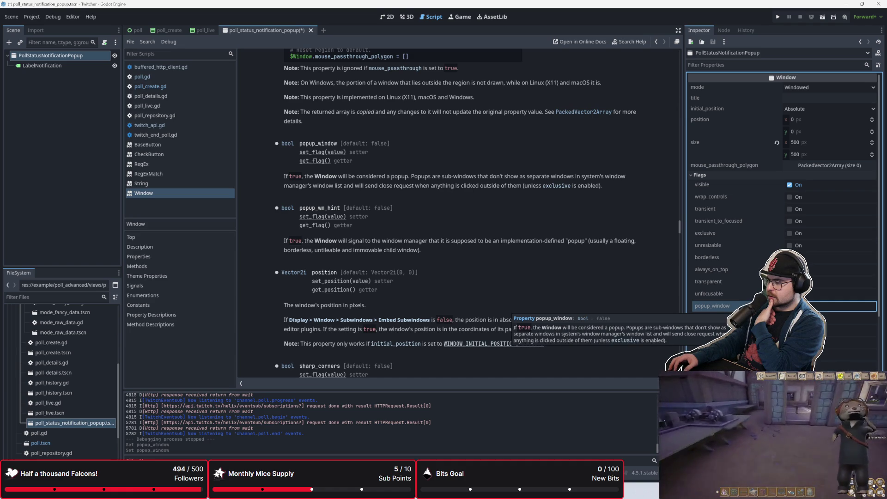
scroll(395, 271, up, 1)
scroll(396, 271, up, 7)
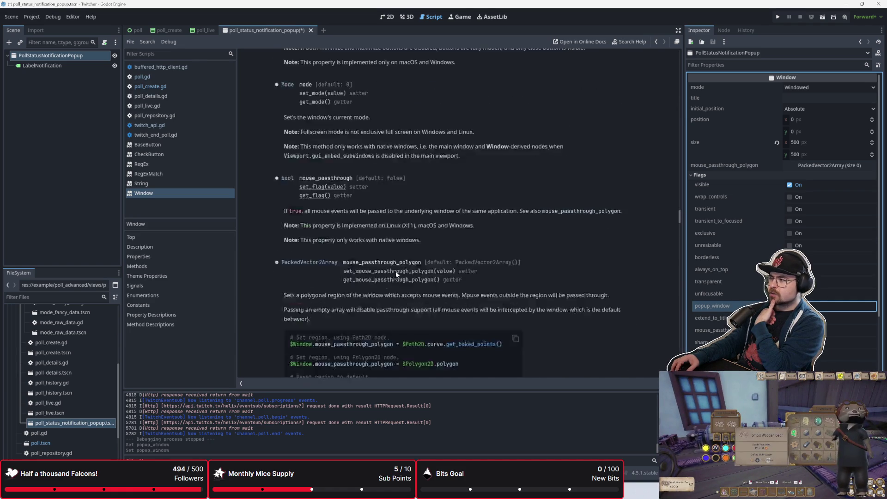
scroll(395, 274, up, 15)
scroll(401, 272, up, 20)
scroll(403, 278, up, 20)
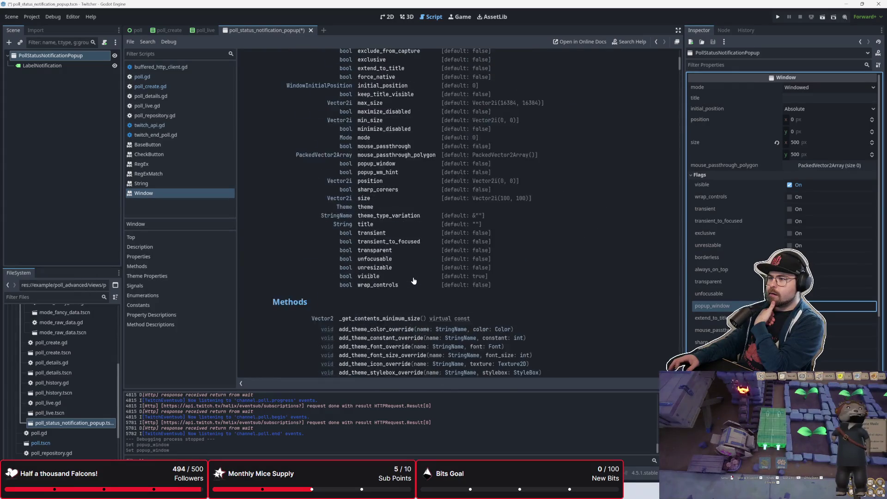
scroll(413, 281, up, 5)
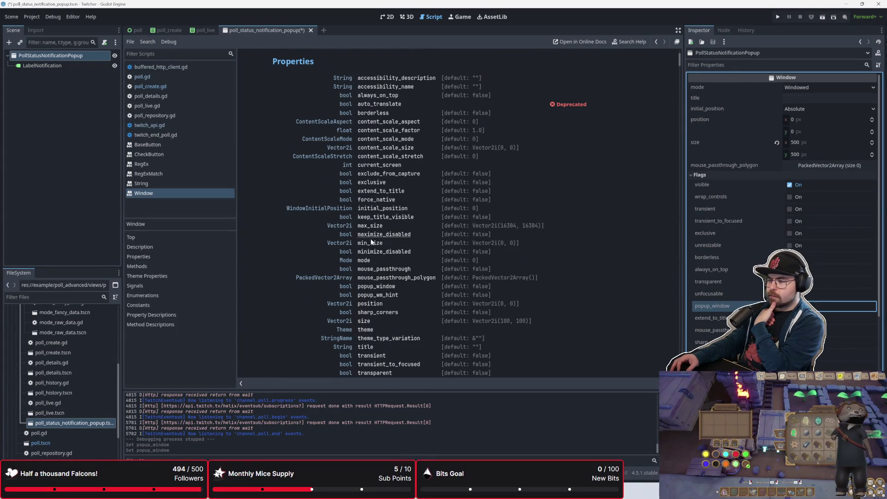
click(369, 303)
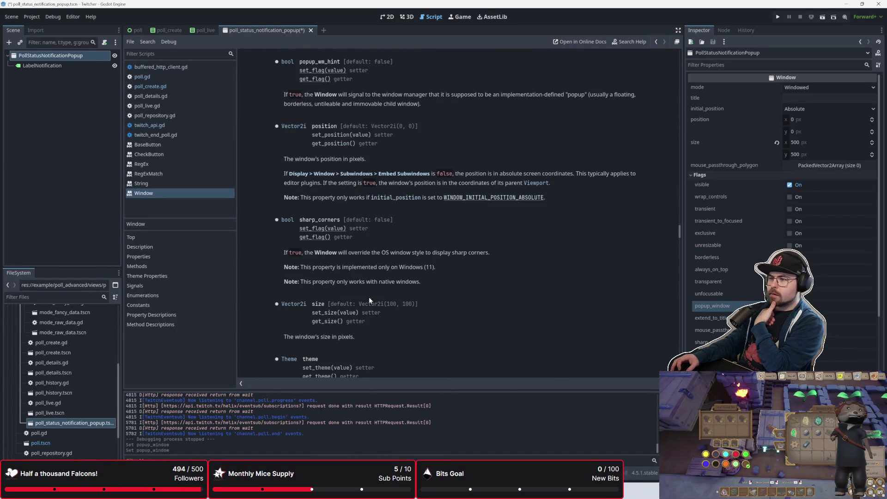
scroll(369, 158, up, 2)
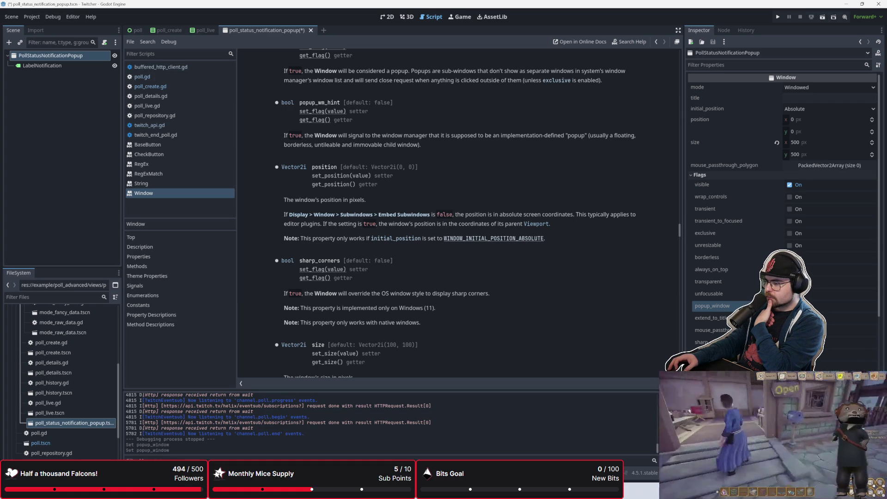
Step: Filter the Inspector by 'wm', turn on popup_wm_hint, then clear the filter
click(727, 67)
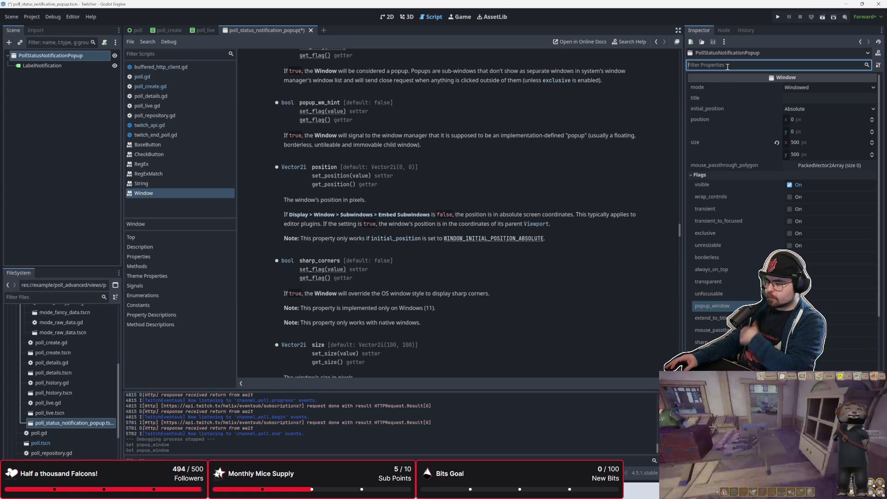
text(wm)
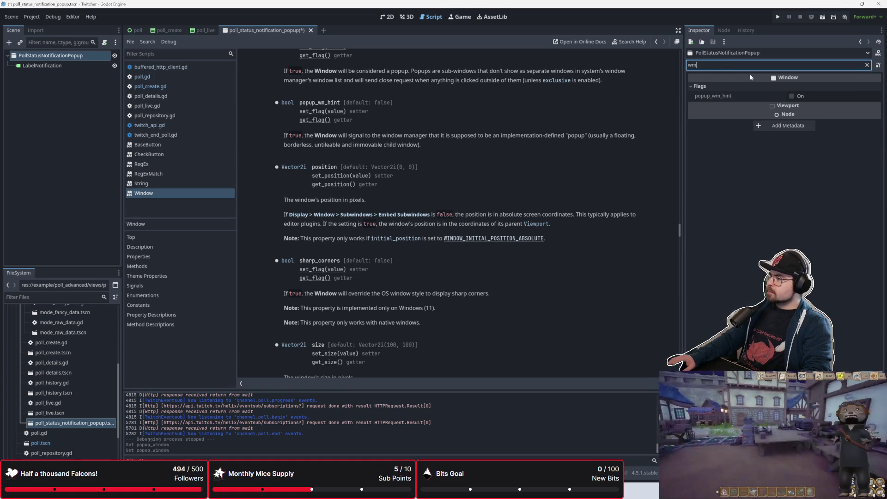
click(791, 96)
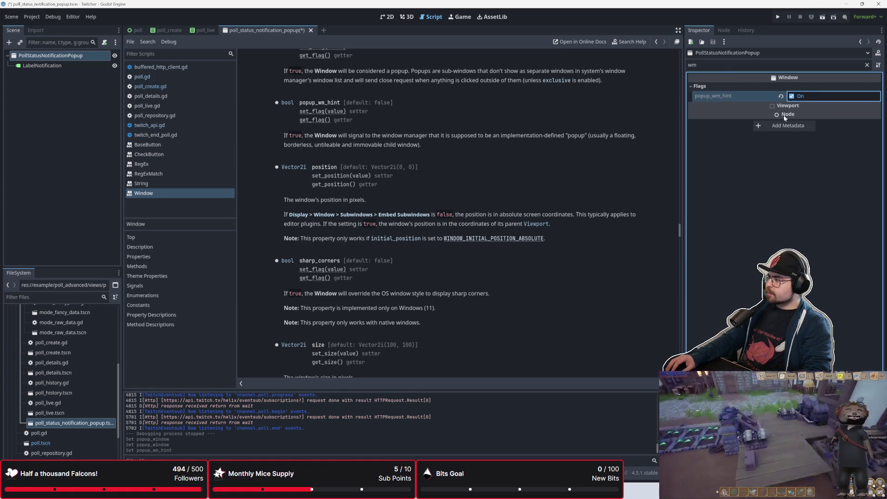
click(722, 66)
key(BackSpace)
key(BackSpace)
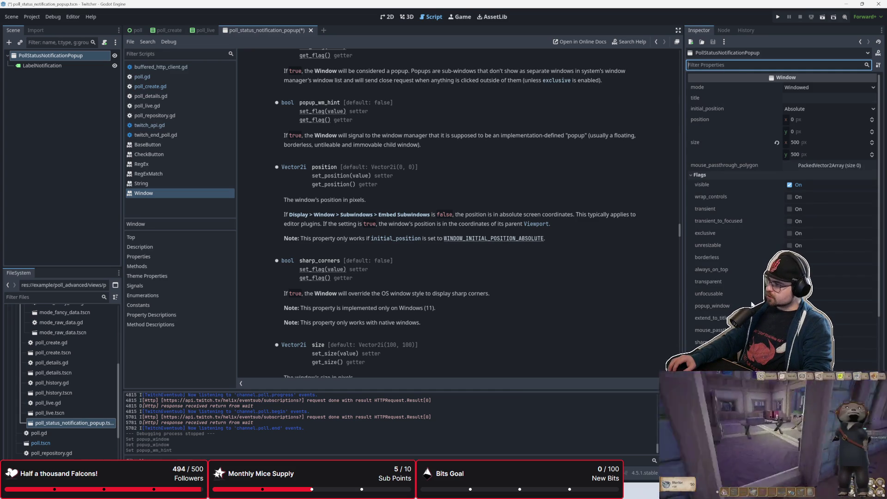
click(878, 65)
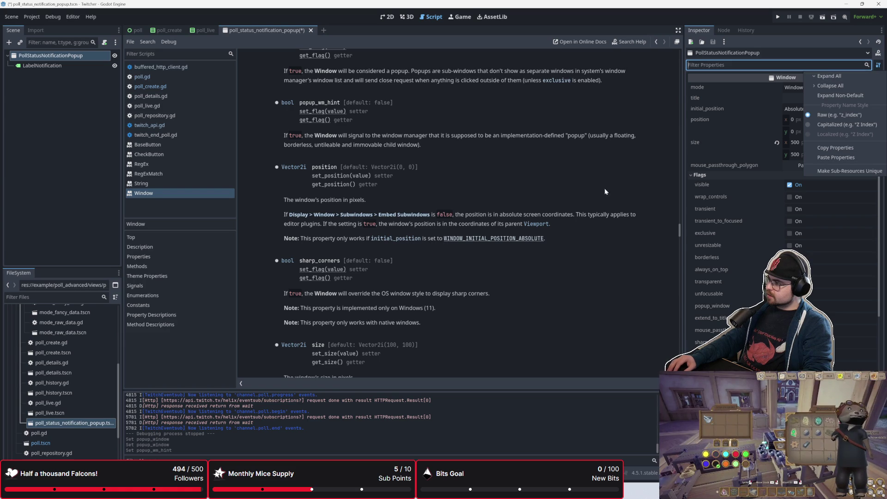
click(622, 226)
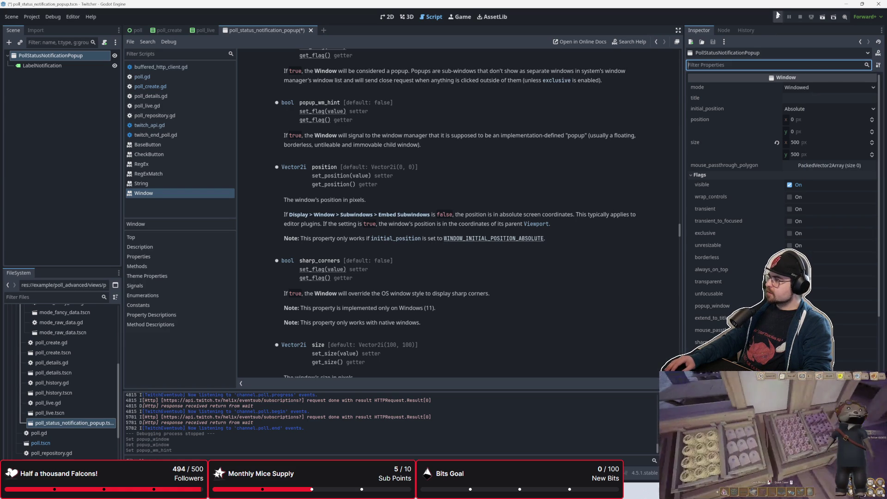
click(710, 306)
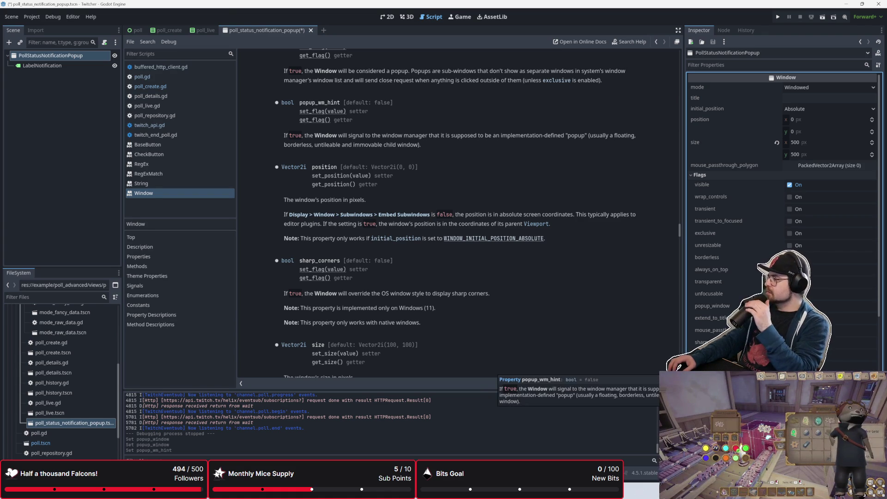
click(782, 15)
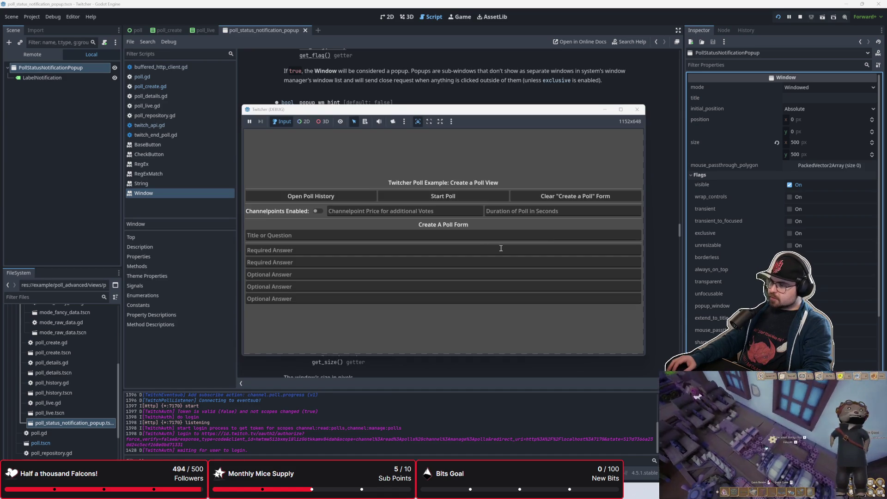
click(435, 195)
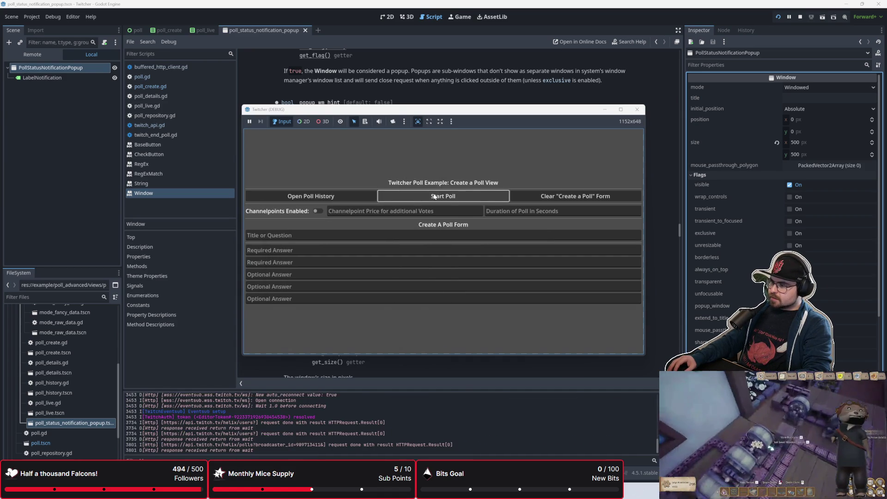
key(F5)
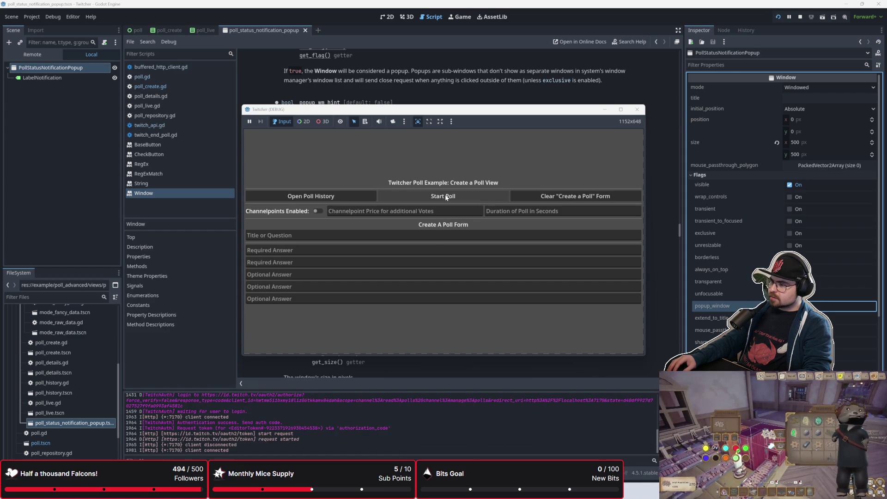
click(446, 197)
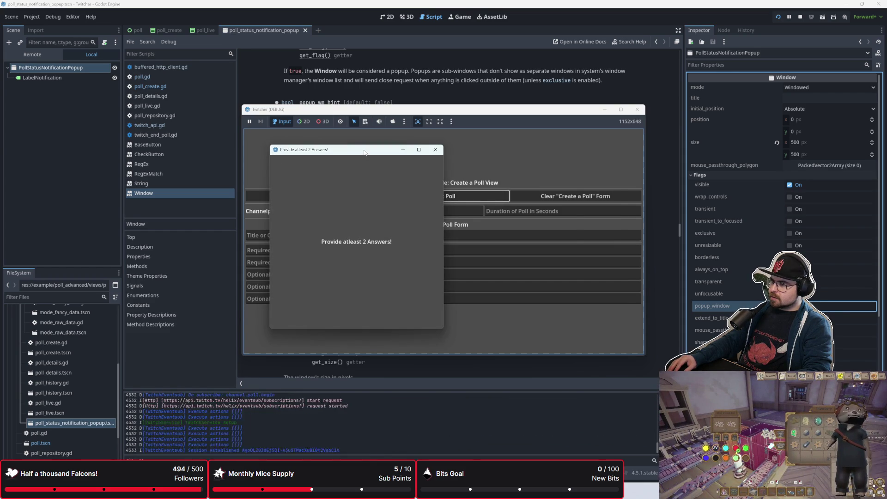
drag(365, 153, 543, 159)
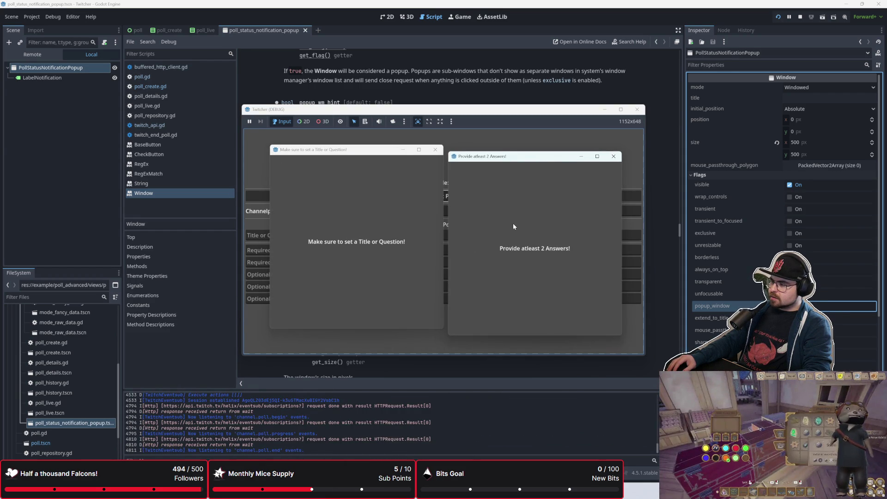
mouse_move(382, 151)
mouse_down()
mouse_move(350, 196)
mouse_move(244, 278)
mouse_move(317, 180)
mouse_up()
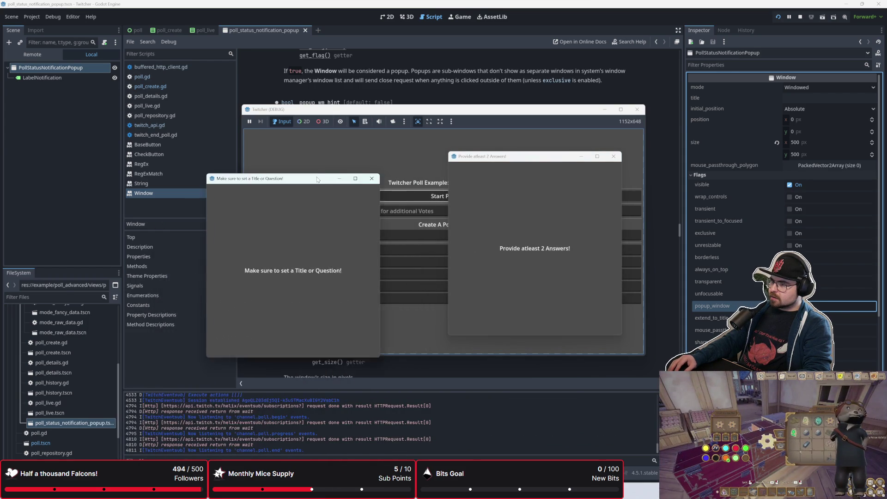
click(371, 178)
click(614, 156)
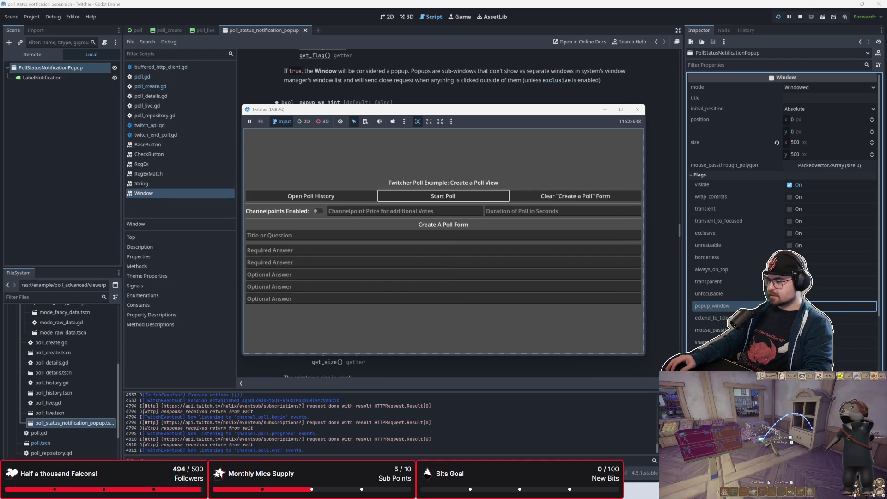
key(F8)
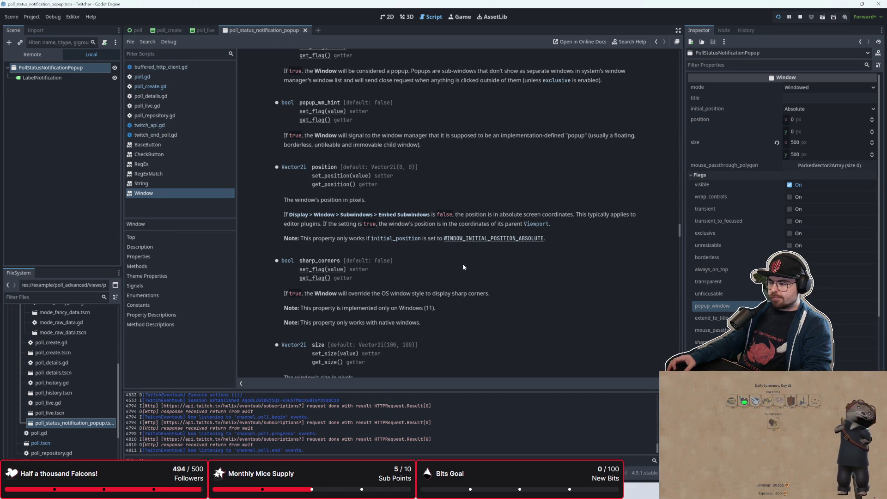
Step: Switch the popup window's exclusive flag back on under Flags in the Inspector
scroll(463, 267, up, 3)
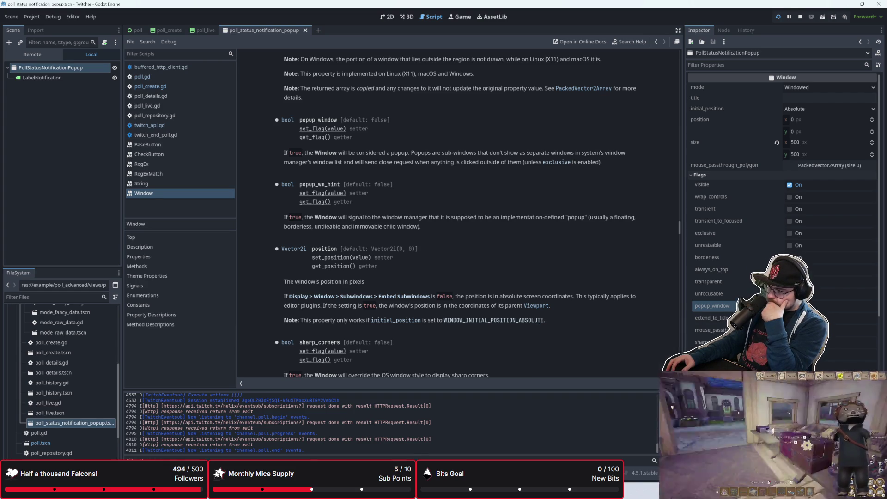
mouse_move(706, 318)
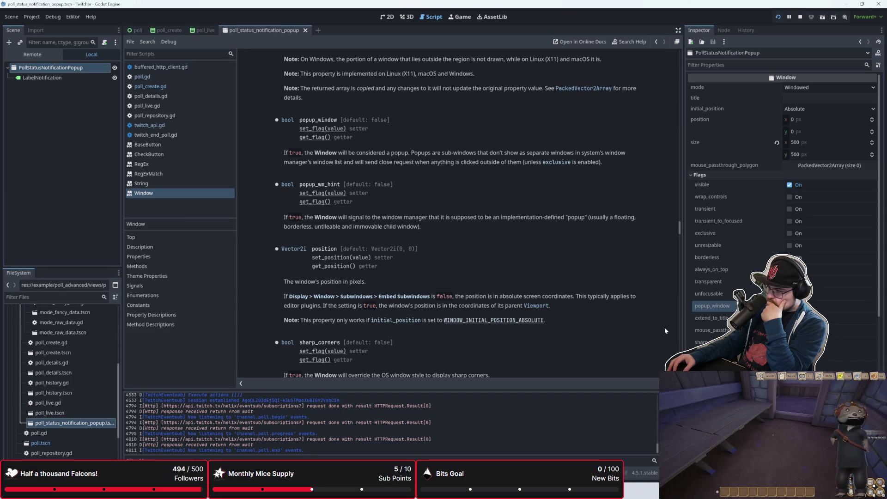
mouse_move(702, 234)
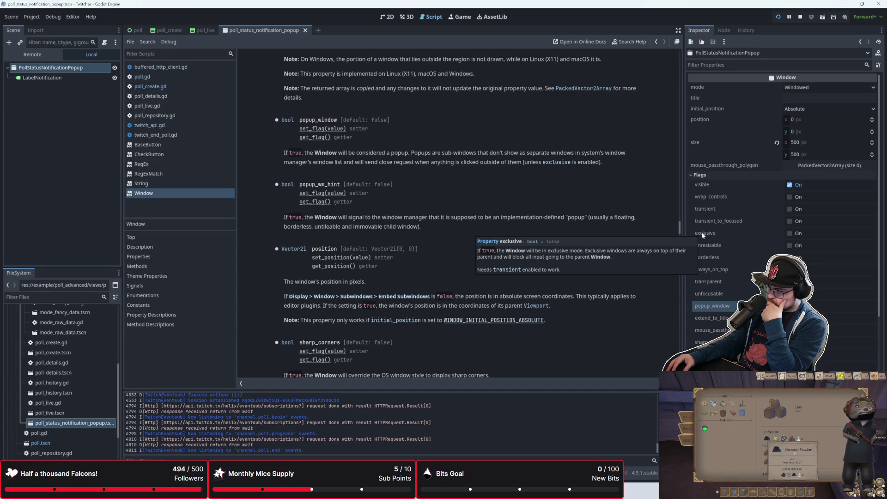
click(789, 233)
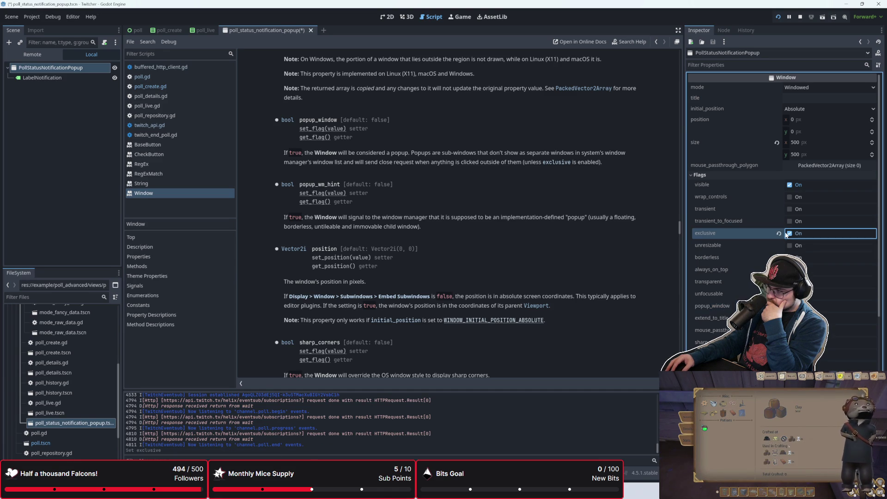
Step: Run the project, start an empty poll, and close all the answers and title warning popups
key(F6)
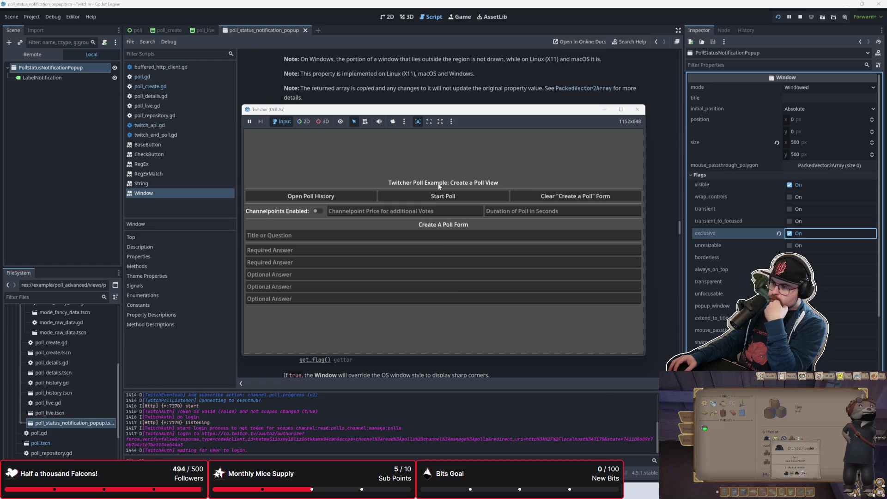
click(433, 195)
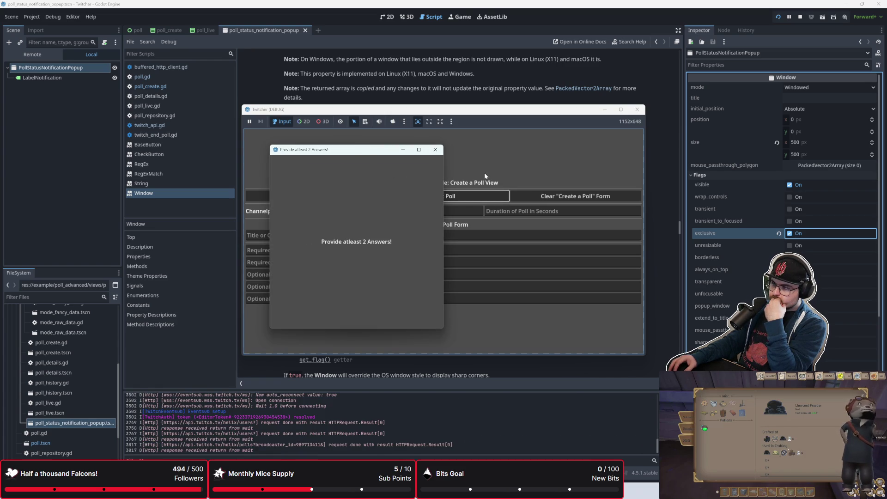
click(495, 193)
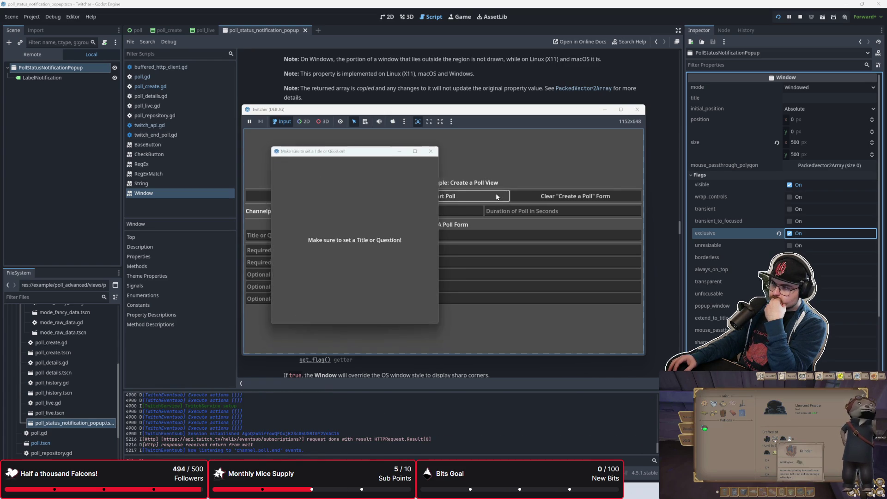
click(378, 202)
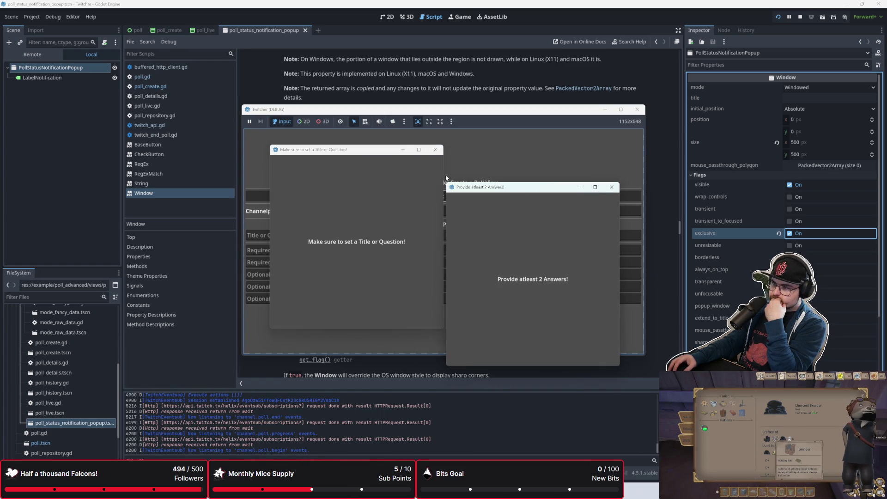
mouse_move(436, 114)
mouse_down()
mouse_move(556, 265)
mouse_move(461, 243)
mouse_up()
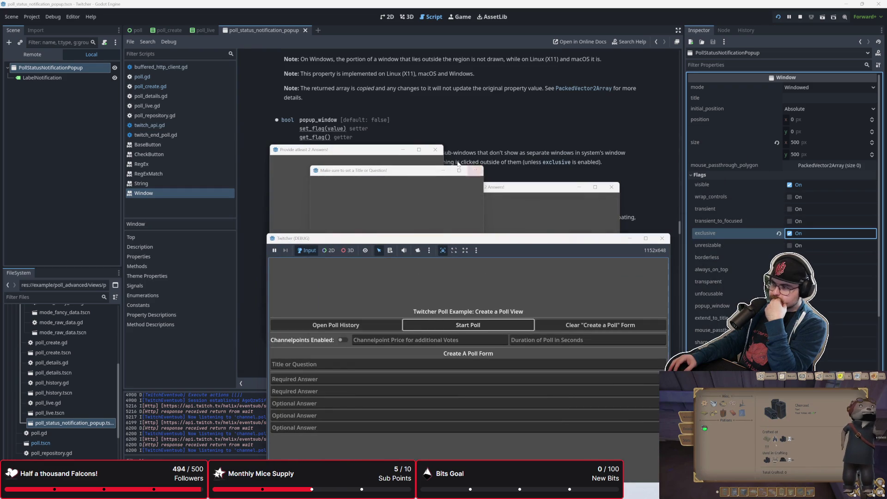
click(476, 171)
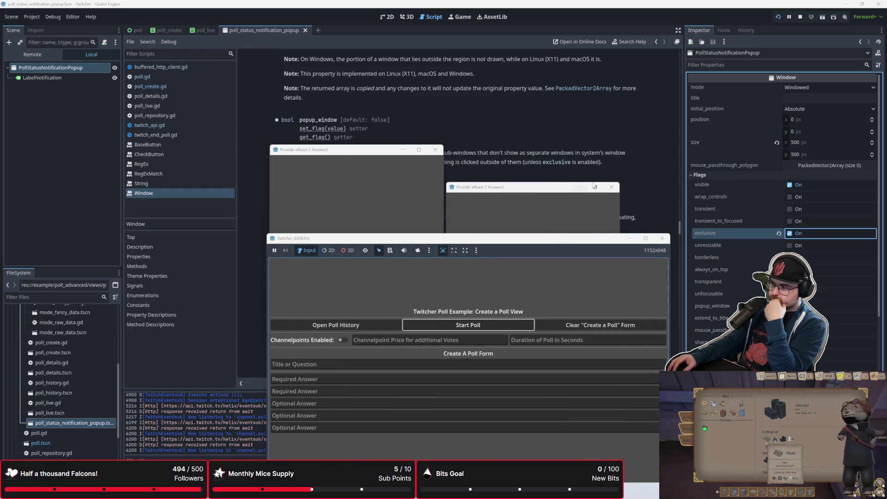
click(612, 187)
click(495, 224)
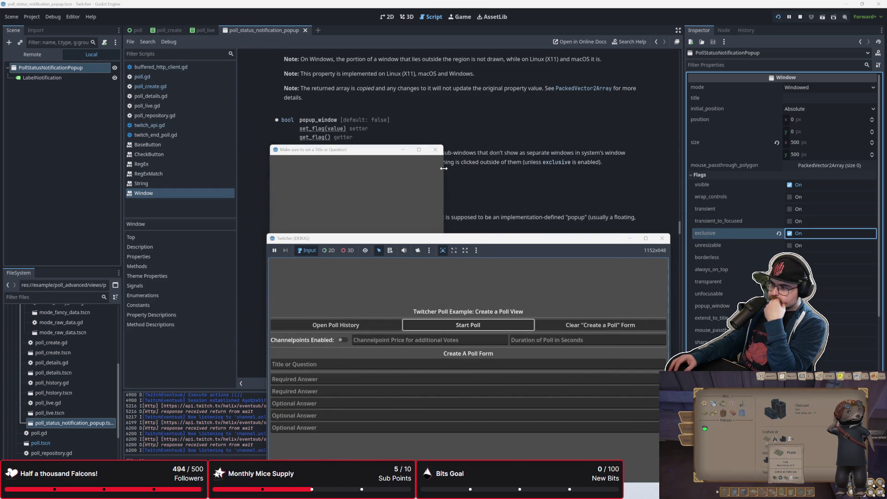
click(444, 172)
drag(462, 238, 454, 141)
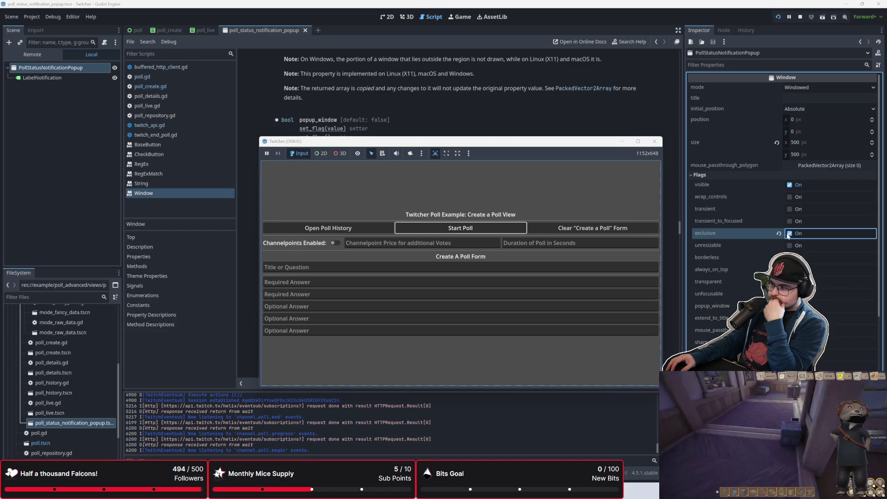
Step: Turn off exclusive, popup_wm_hint and popup_window, and save the popup scene
click(788, 233)
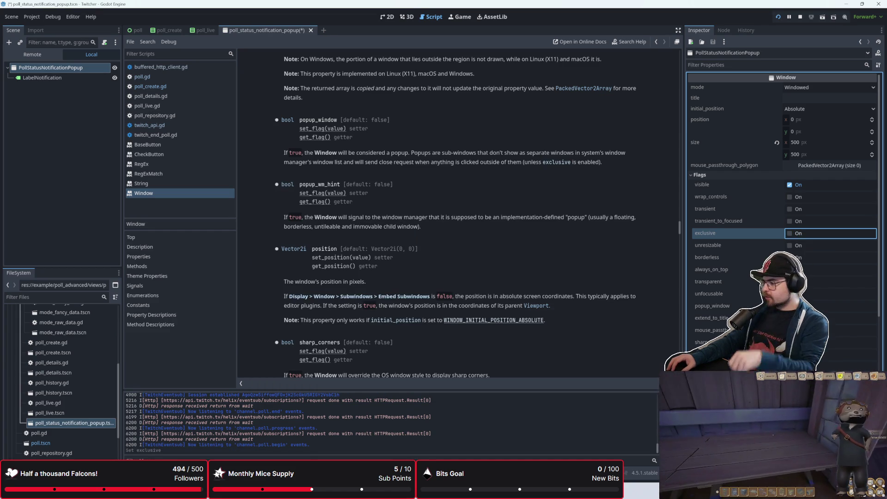
click(788, 366)
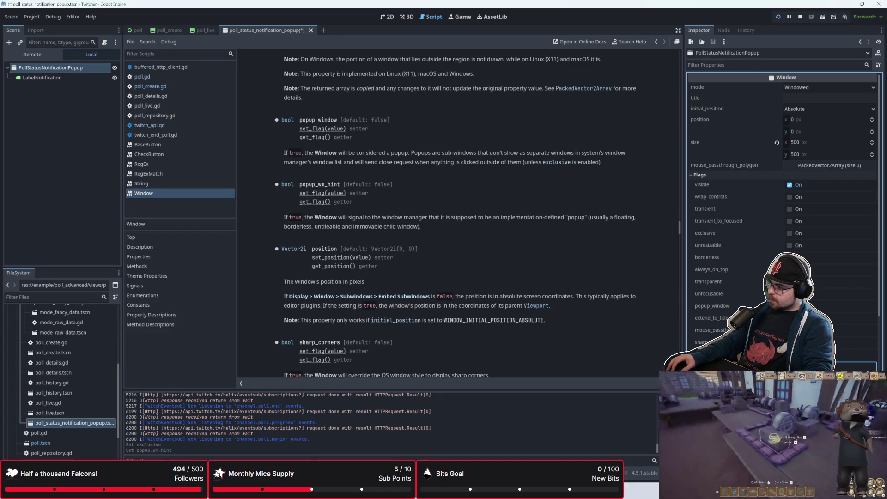
click(788, 306)
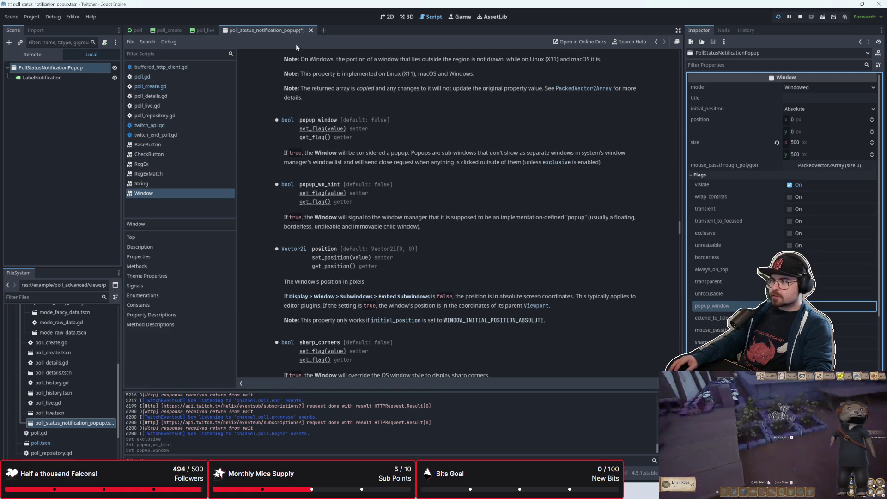
key(ctrl+s)
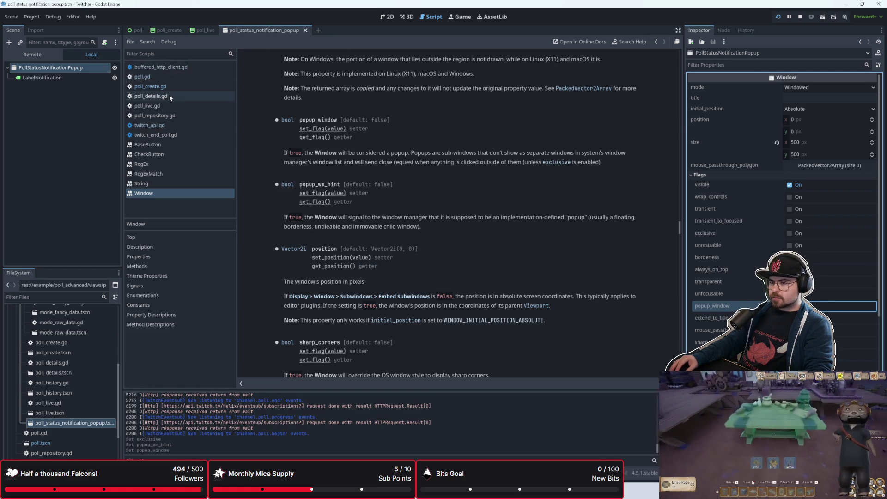
click(164, 67)
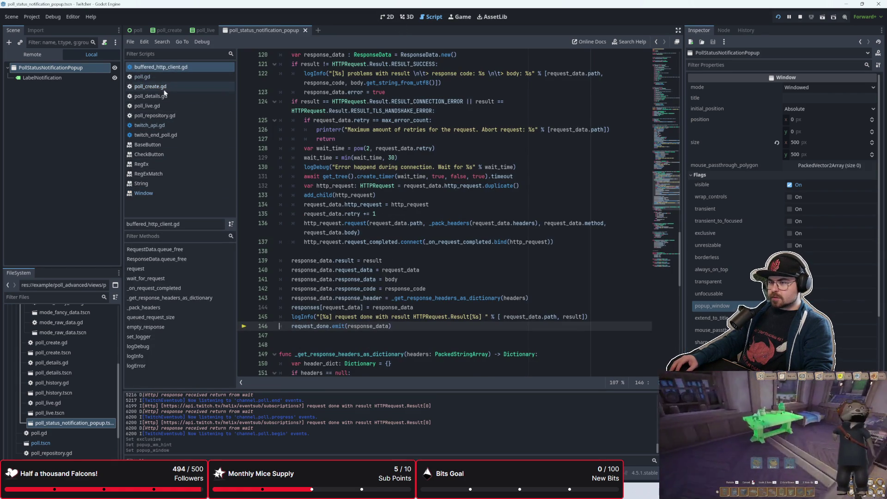
Step: Open poll_create.gd and look over the code around lines 98–104
click(165, 88)
scroll(383, 227, down, 1)
click(382, 272)
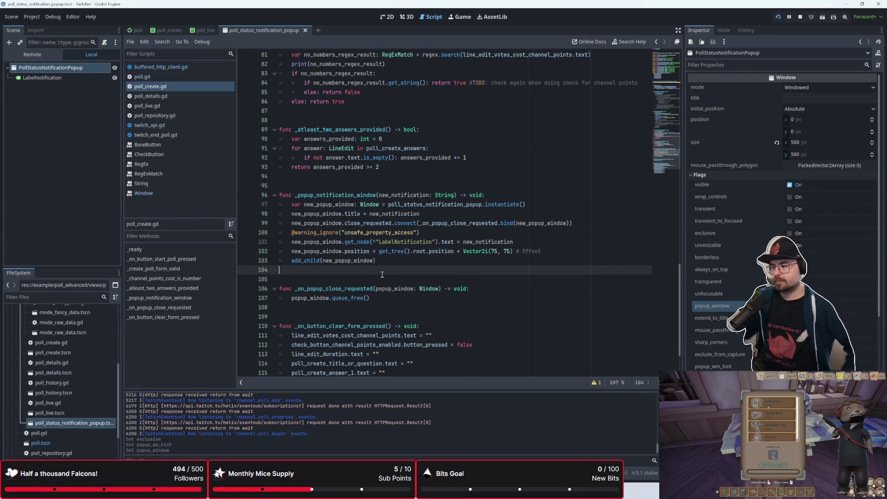
click(438, 214)
key(Delete)
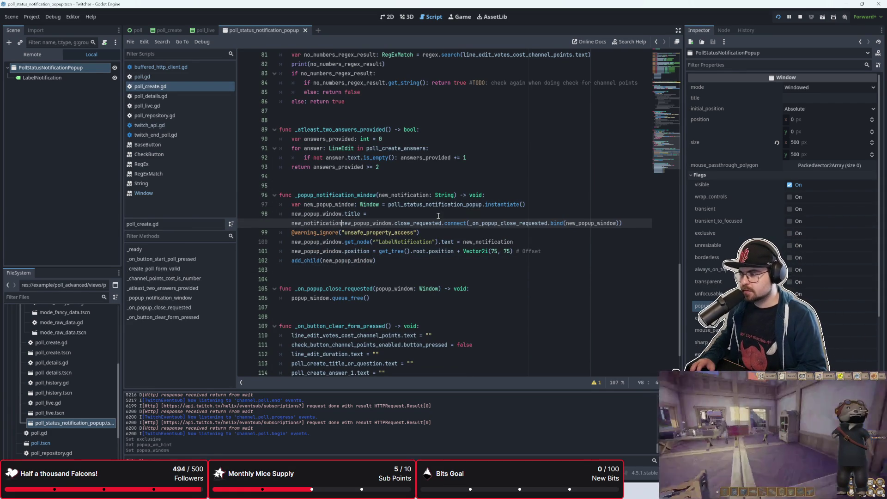
key(ctrl+z)
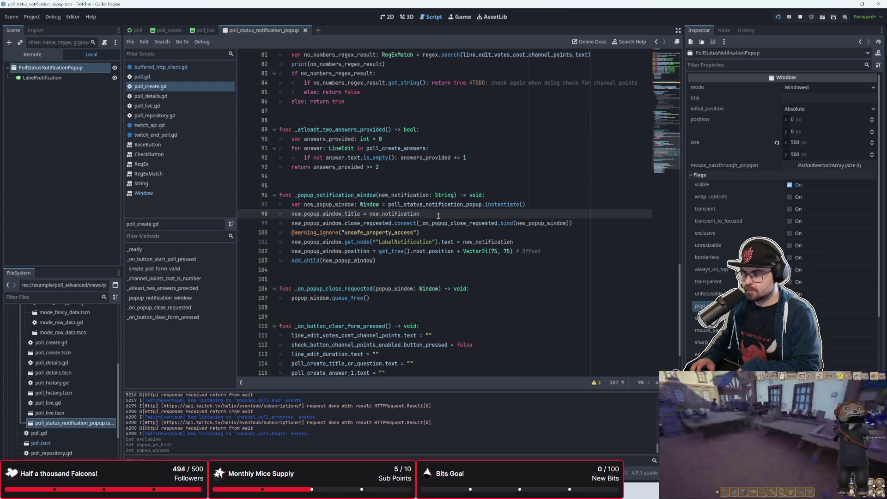
scroll(444, 212, up, 2)
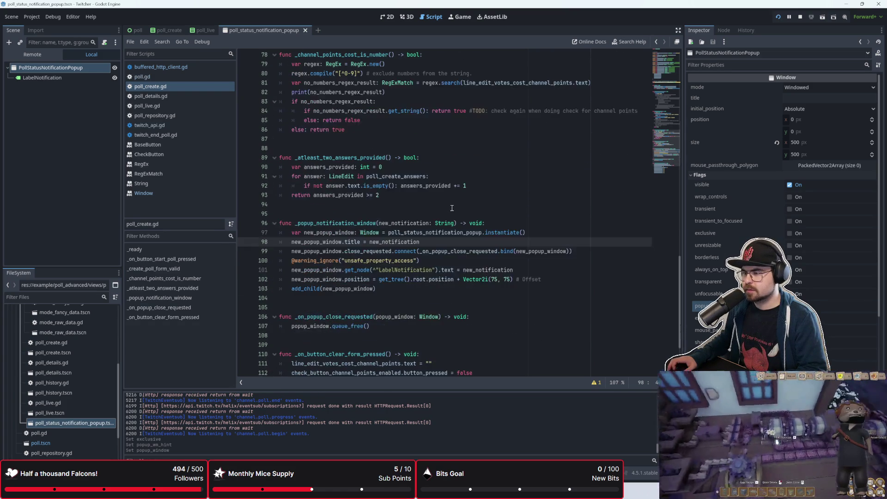
scroll(433, 242, up, 10)
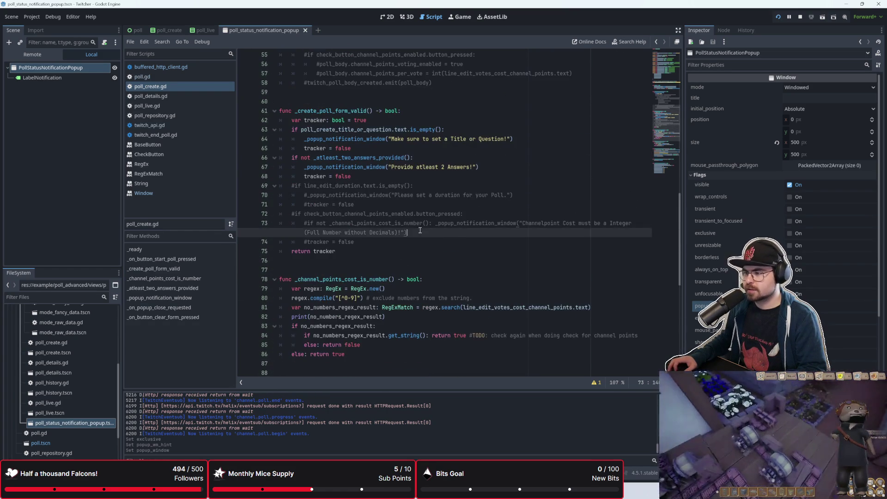
Step: Insert 'tracker and' so line 66 reads 'if tracker and not _atleast_two_answers_provided()', then bring up Excalidraw
click(383, 212)
key(Up)
key(Up)
key(Up)
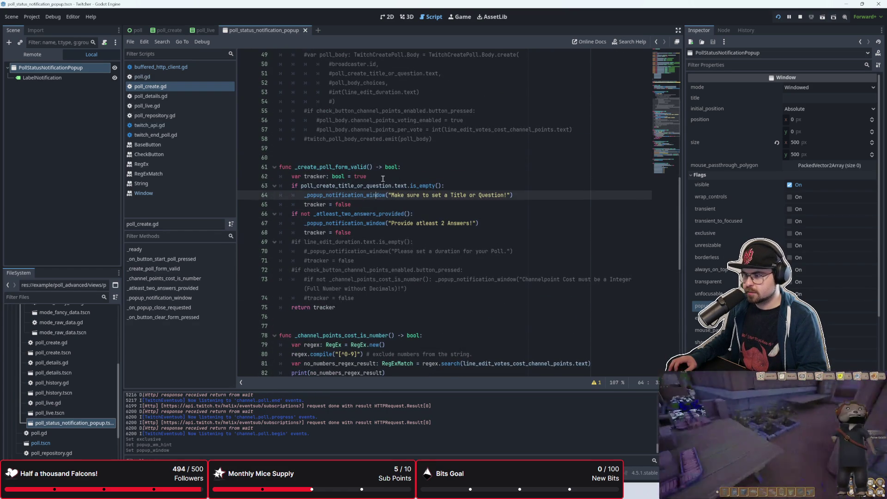
key(Down)
key(Down)
key(Down)
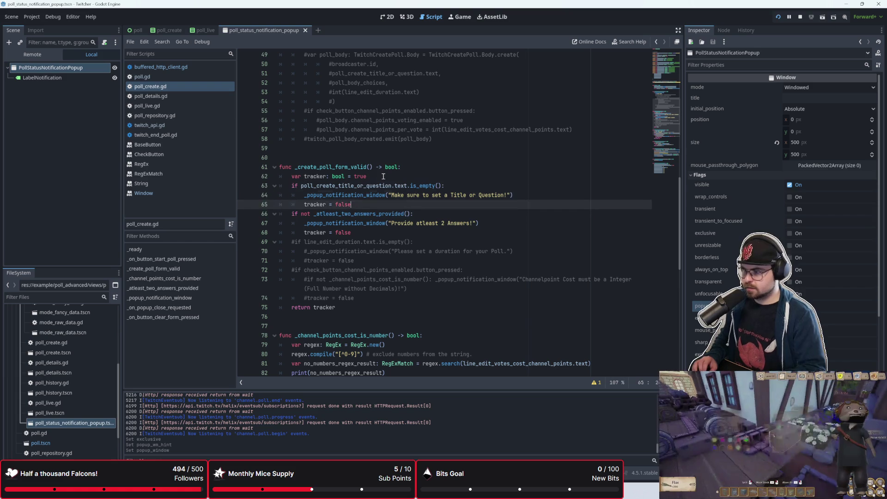
click(299, 214)
text(tracker)
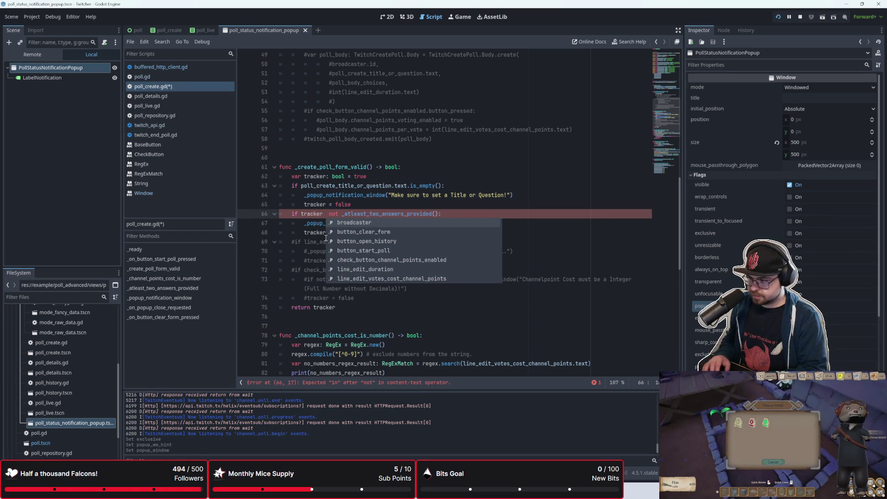
text( and)
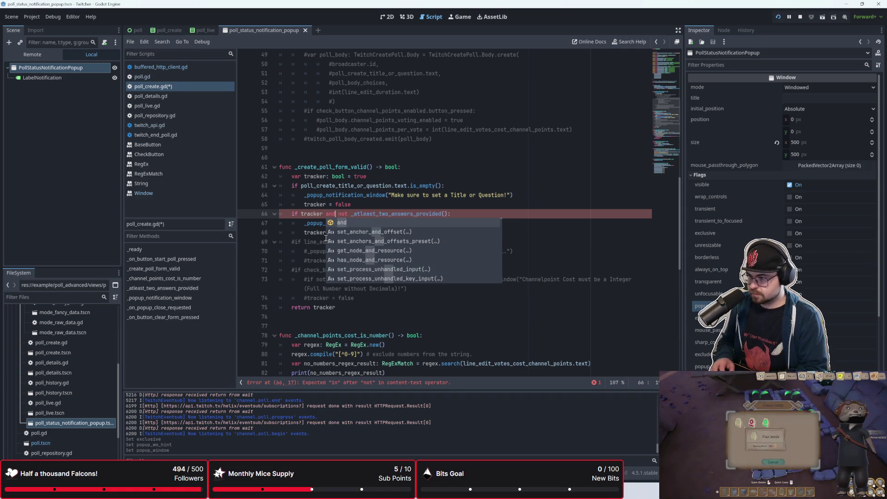
click(306, 242)
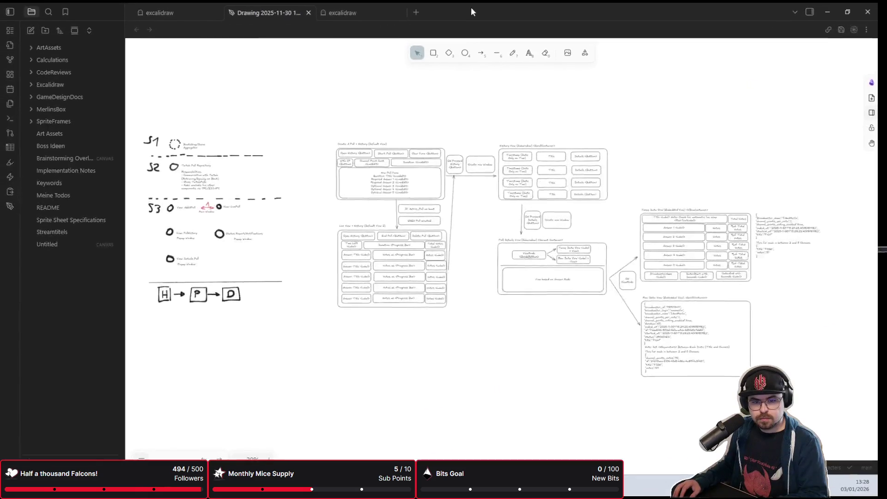
double_click(470, 7)
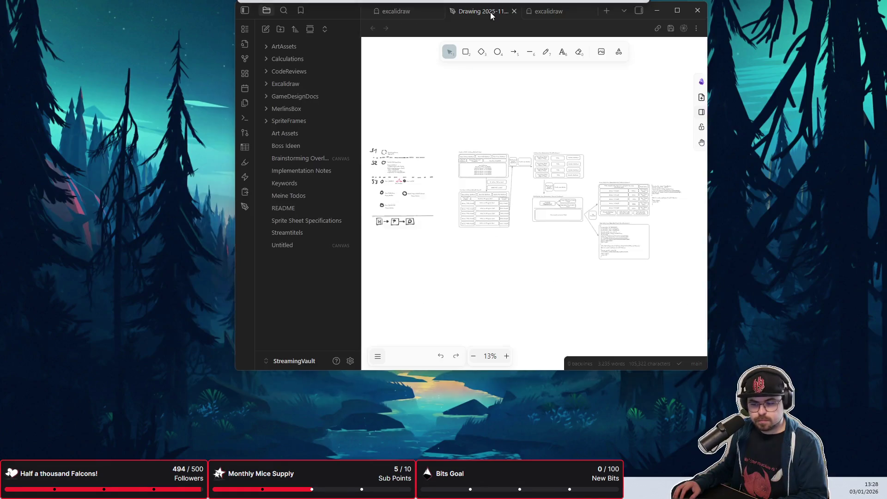
Step: Maximize the Obsidian Excalidraw window and switch to the freehand pencil tool
click(620, 29)
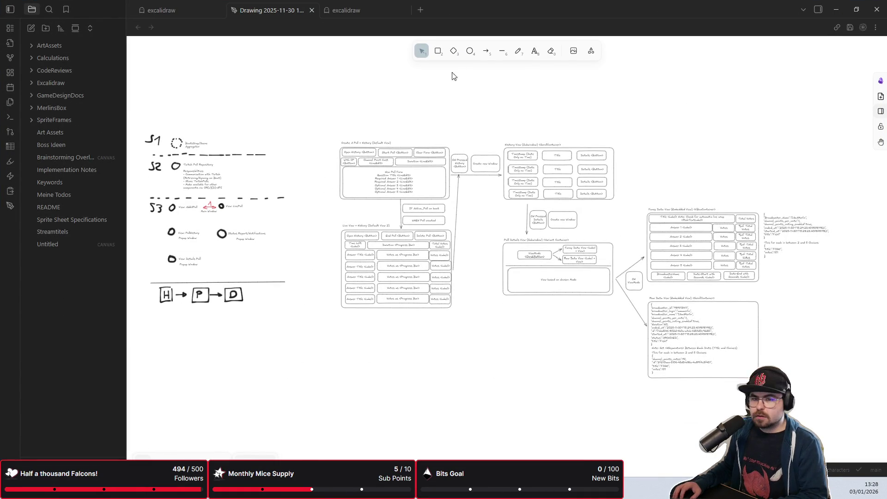
scroll(460, 388, up, 10)
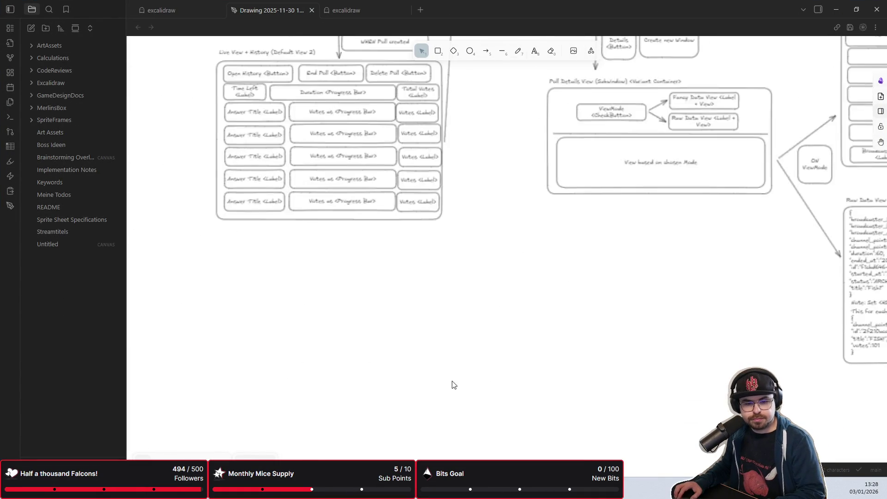
click(517, 53)
Step: Draw one horizontal and two long vertical lines below the diagrams, undoing stray strokes
drag(352, 220, 476, 216)
drag(391, 168, 391, 272)
drag(444, 173, 439, 370)
key(ctrl+z)
key(ctrl+z)
drag(387, 162, 384, 401)
drag(438, 164, 438, 420)
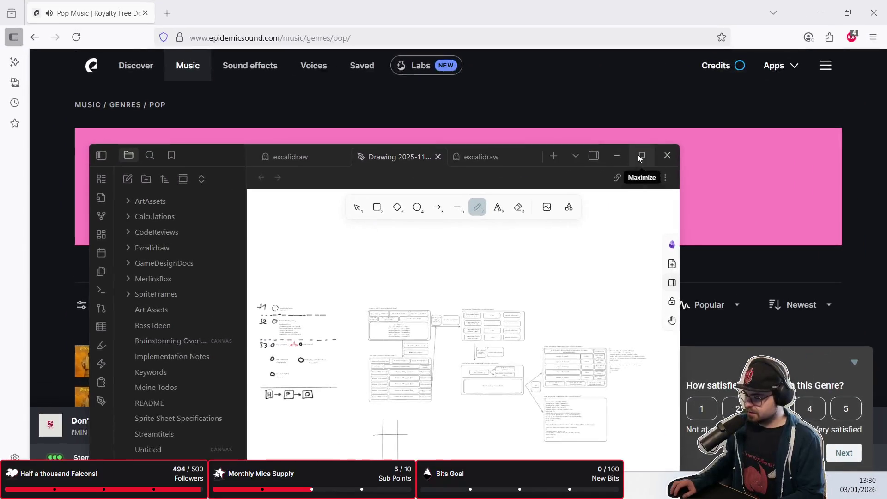
Step: Maximize the drawing window again and undo the rough cross strokes
click(638, 155)
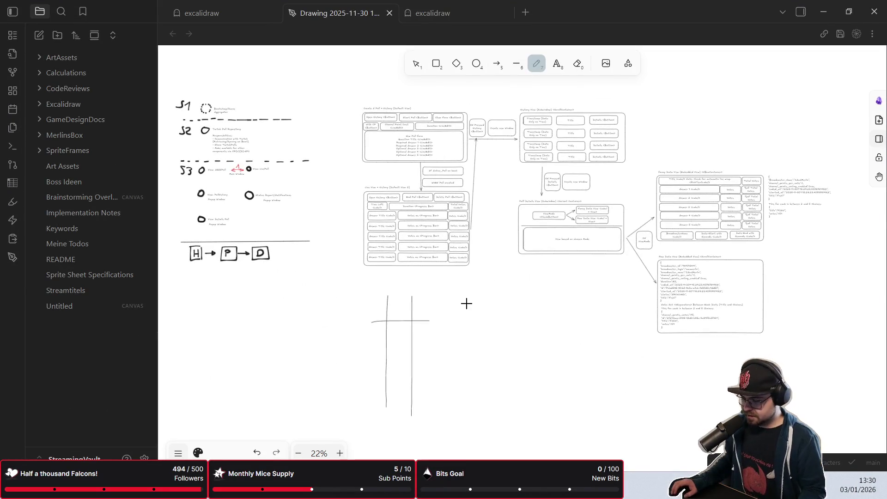
scroll(476, 282, up, 5)
scroll(451, 303, down, 3)
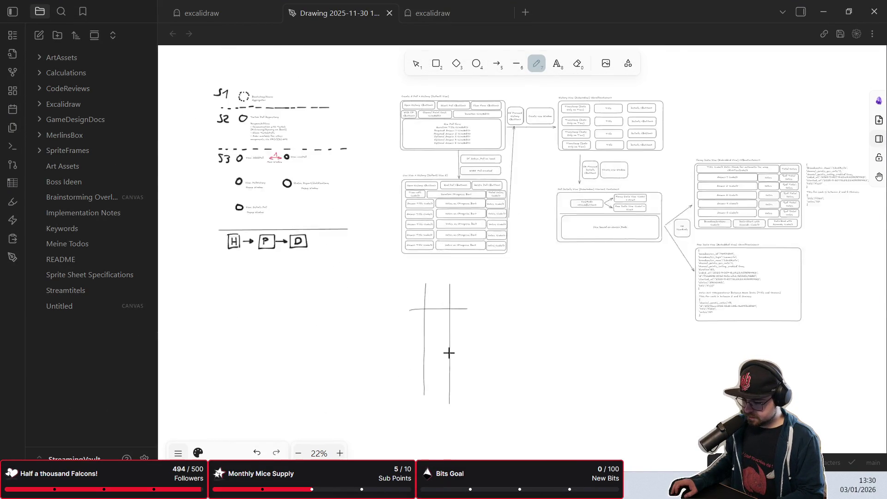
scroll(434, 352, up, 5)
drag(436, 317, 414, 287)
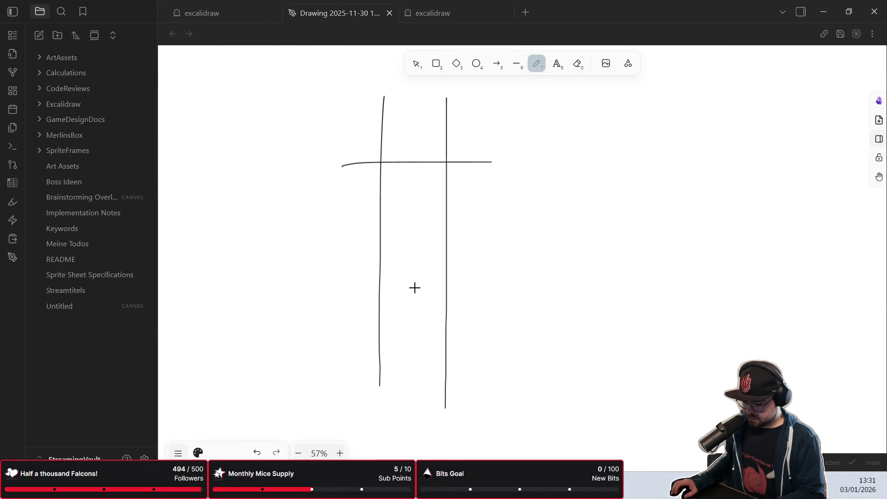
key(ctrl+z)
key(ctrl+z)
key(ctrl+z)
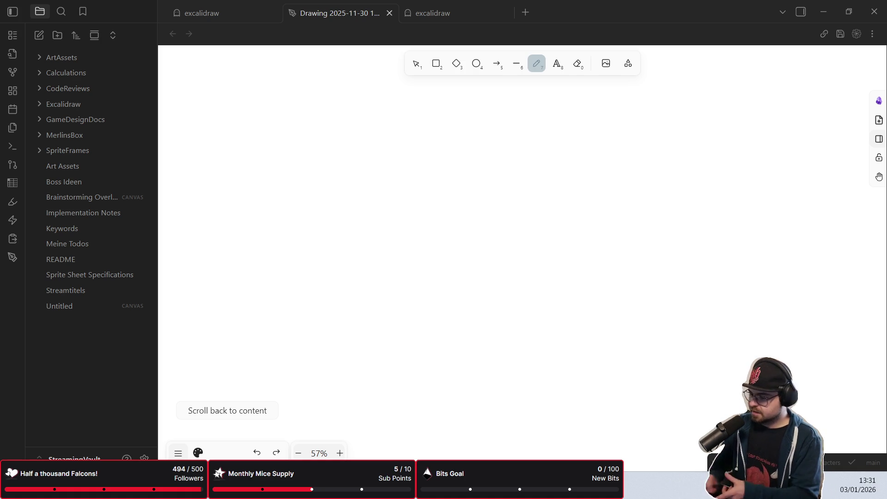
Step: Draw the table header line, T values in the OR column, and an extra column right of OR
mouse_move(417, 252)
mouse_down()
mouse_move(451, 232)
mouse_move(622, 264)
mouse_up()
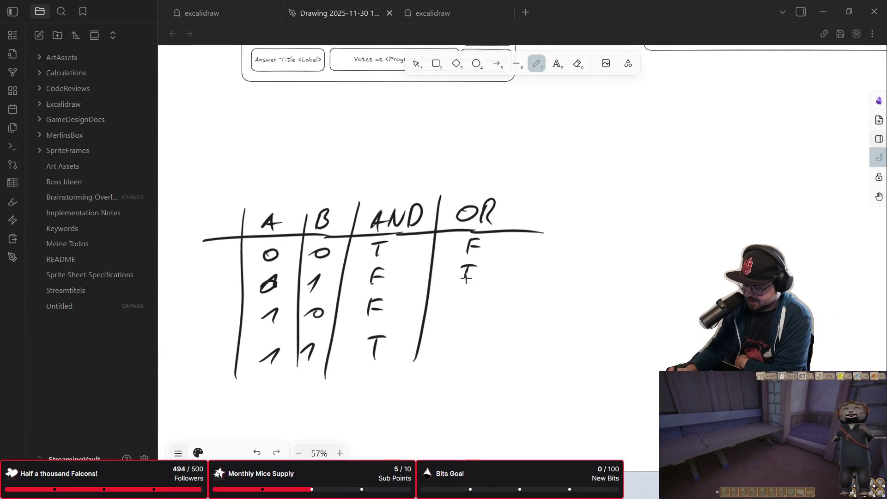
drag(458, 293, 478, 292)
mouse_move(467, 294)
mouse_down()
mouse_move(462, 317)
mouse_move(471, 334)
mouse_move(460, 356)
mouse_up()
drag(536, 200, 515, 359)
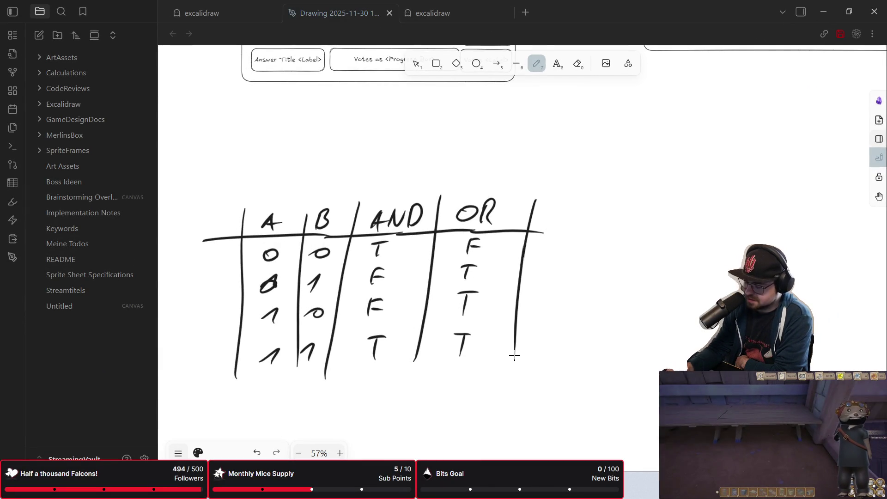
drag(536, 232, 682, 233)
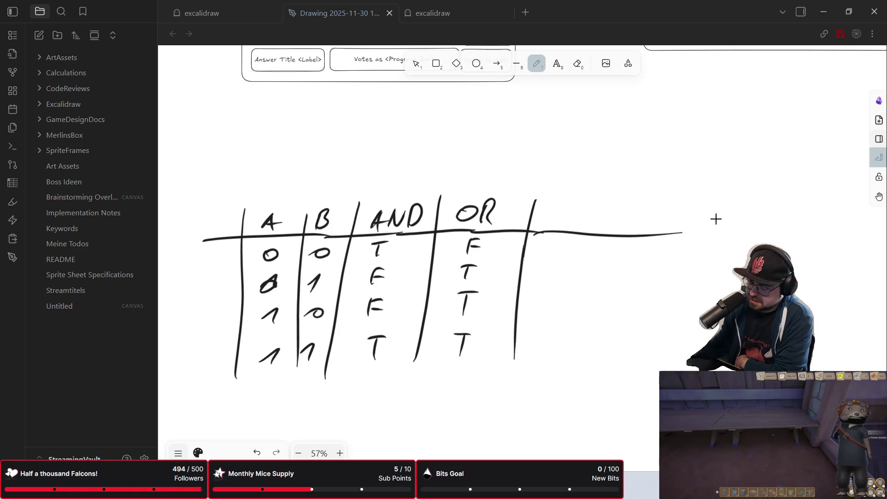
Step: Recentre the table and redraw the top bar of the AND column's T
scroll(422, 323, right, 2)
scroll(418, 307, down, 1)
drag(406, 300, 471, 281)
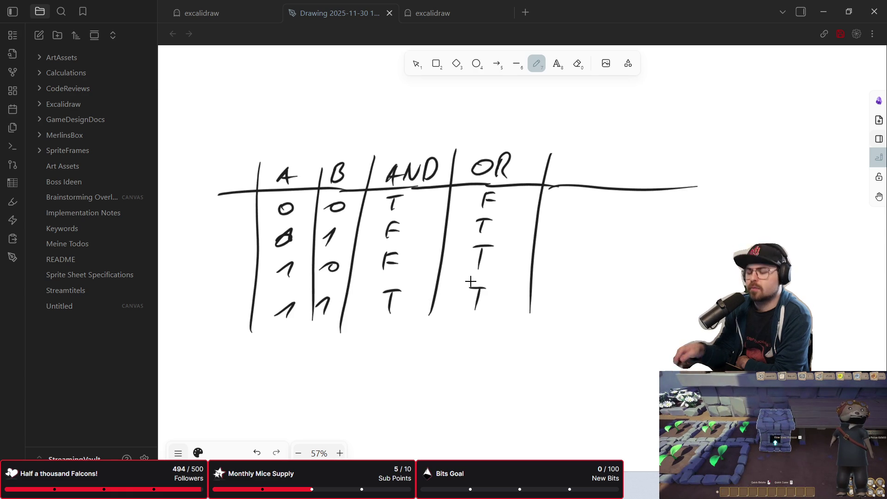
drag(389, 197, 411, 198)
click(413, 202)
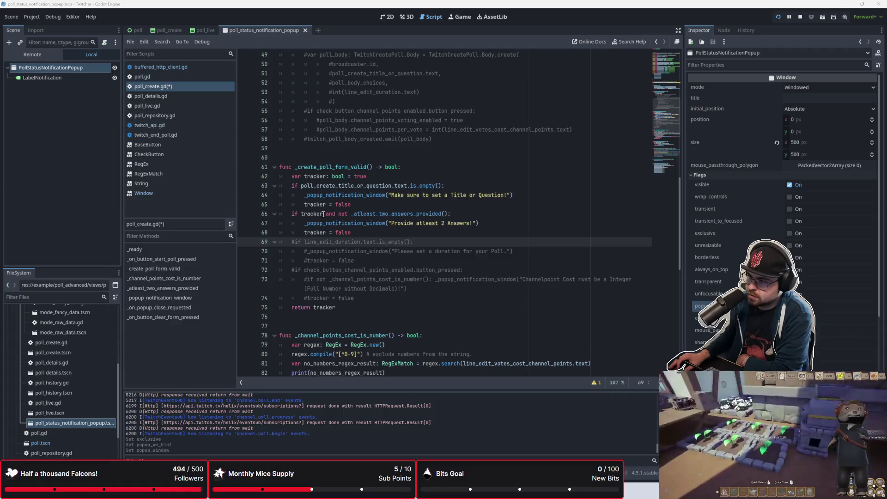
Step: Uncomment the duration check on line 69 and prefix its condition with 'tracker and'
key(Up)
key(Up)
key(Up)
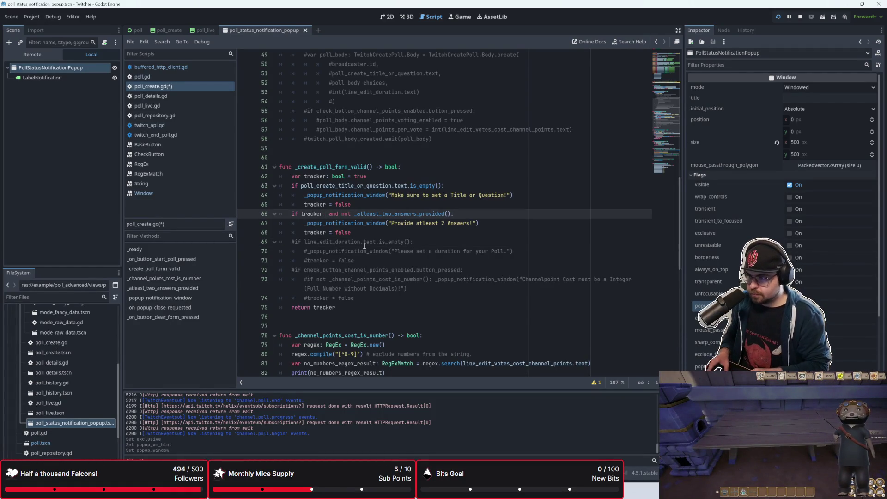
key(Right)
key(Right)
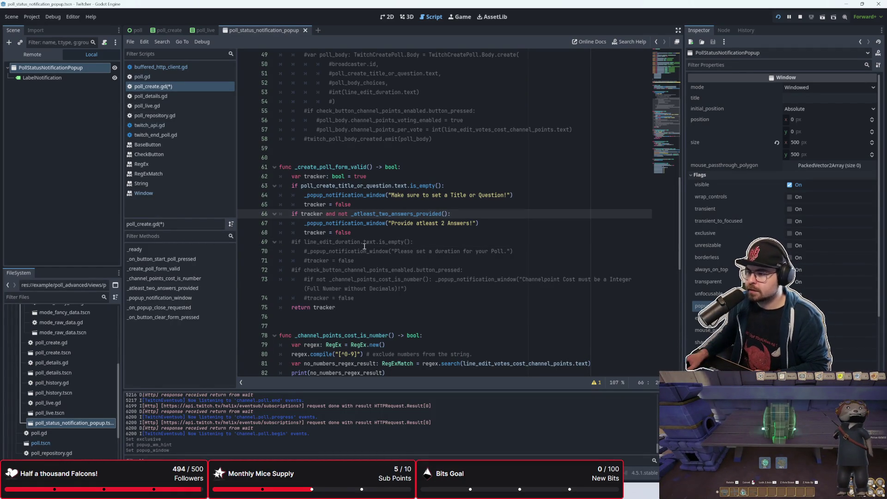
key(Down)
key(Down)
key(Down)
key(Home)
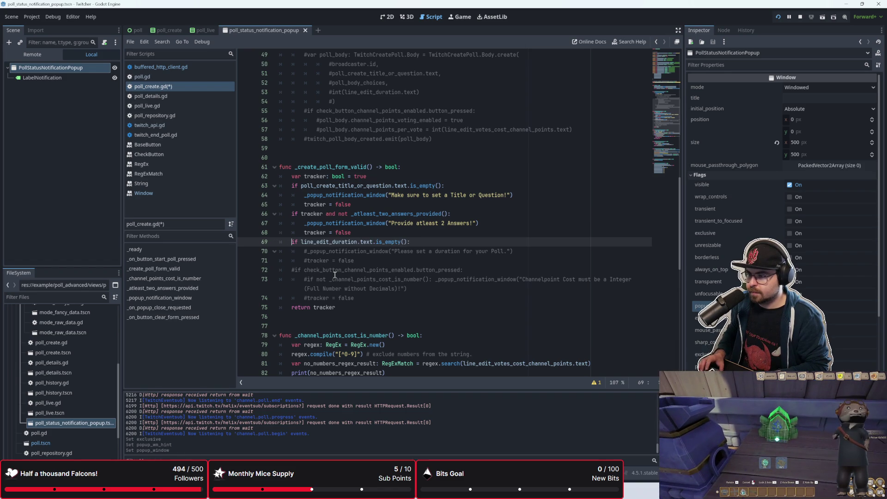
key(BackSpace)
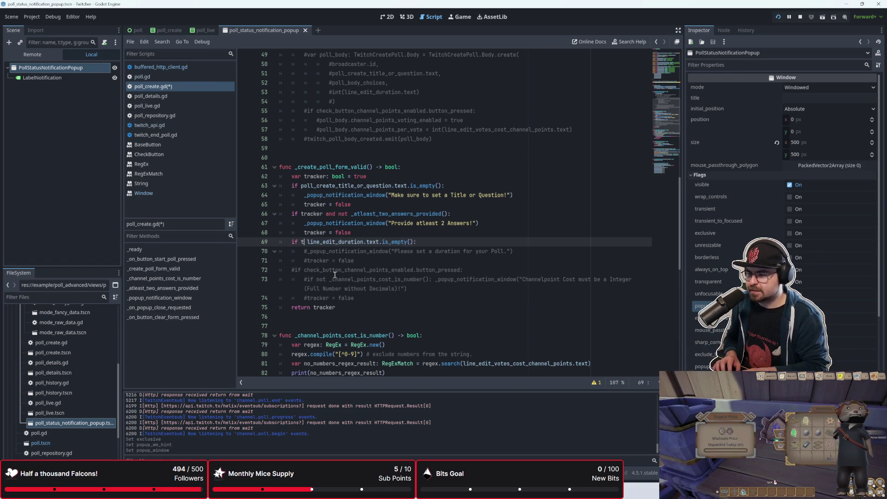
text(rac)
key(Return)
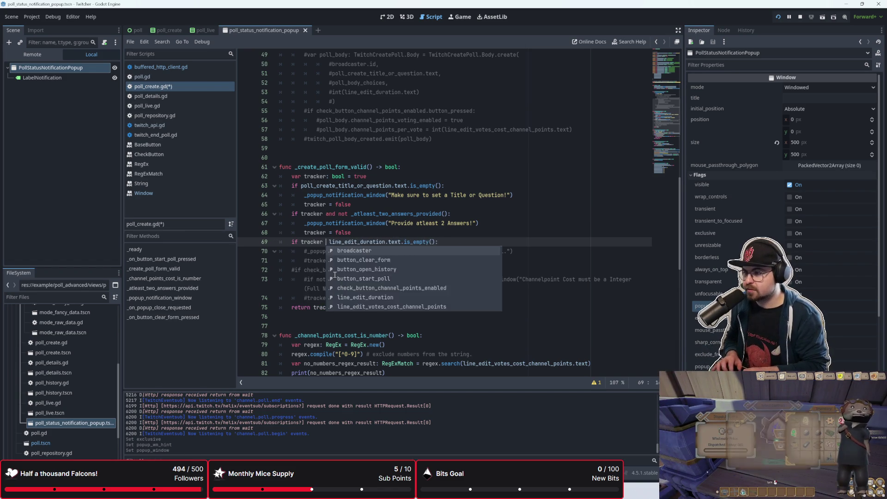
text(and)
Step: Uncomment lines 70–71 and the channel-points block on lines 72–74 with Ctrl+K
key(Down)
key(Down)
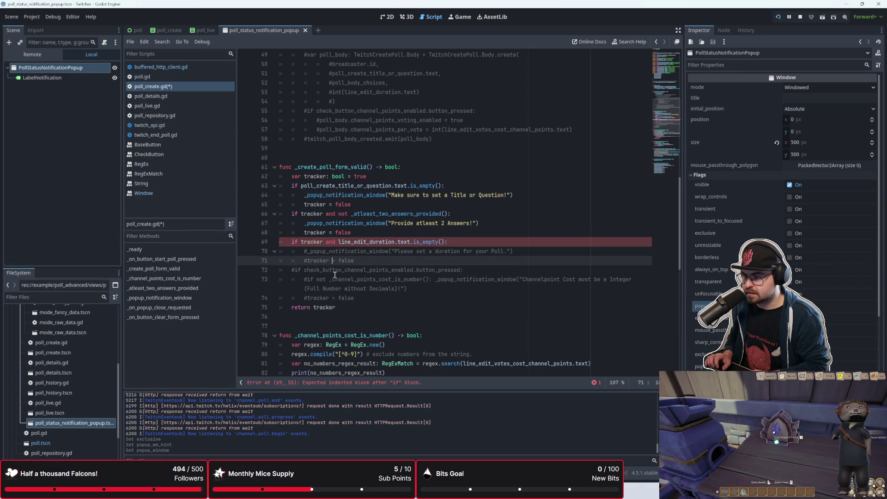
key(shift+Up)
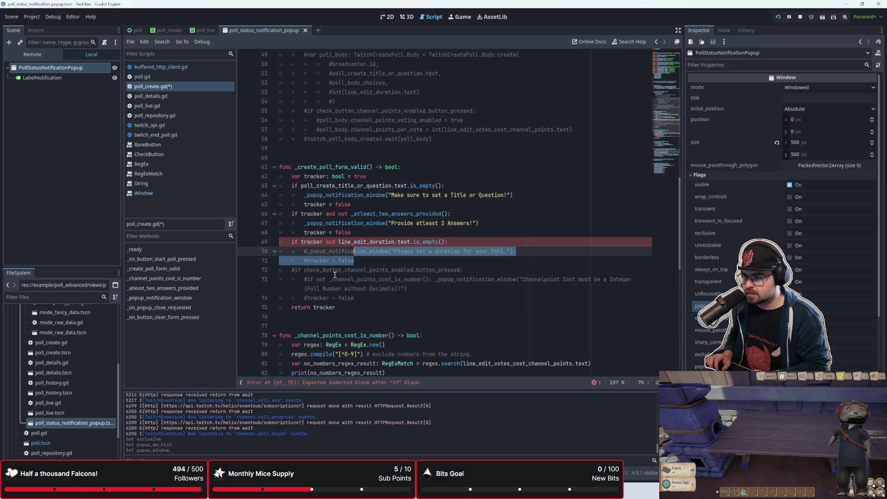
key(ctrl+k)
key(Down)
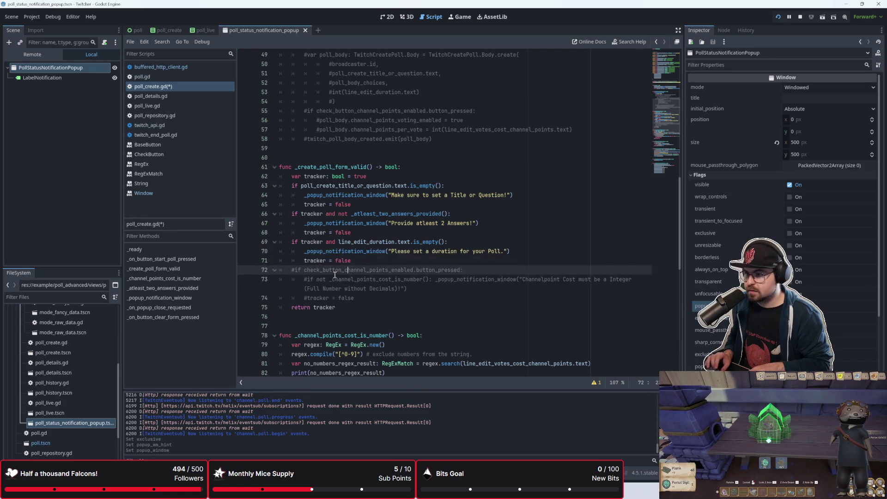
key(shift+Down)
key(shift+Down)
key(shift+Down)
key(ctrl+k)
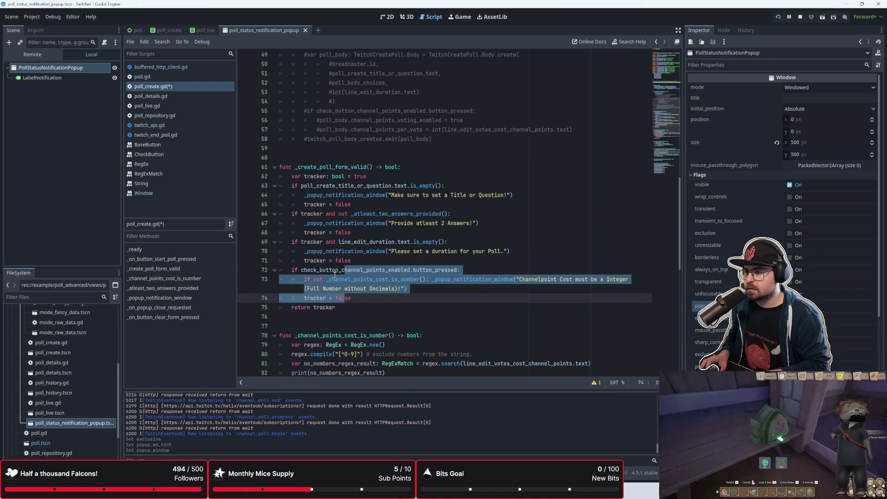
Step: Prefix the channel-points check on line 72 with 'tracker and', then save and run with F5
key(Up)
key(Up)
key(Up)
key(Up)
key(Down)
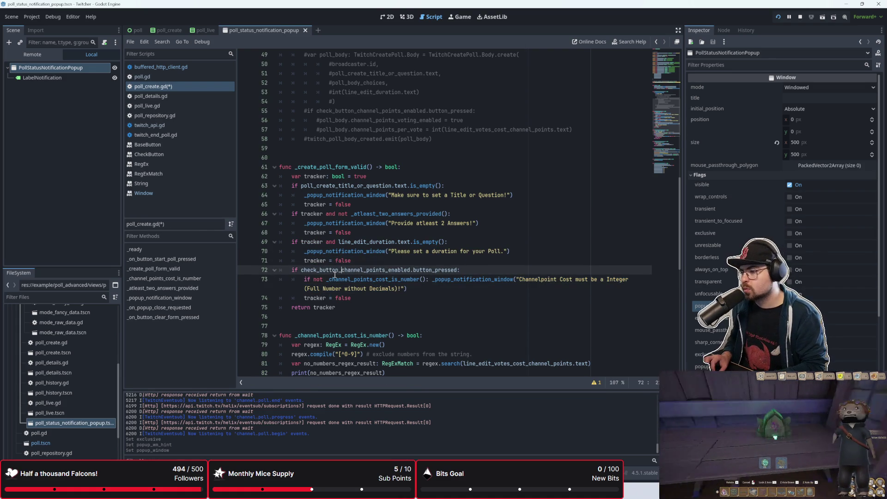
key(Left)
key(Left)
key(Left)
text(tracker and)
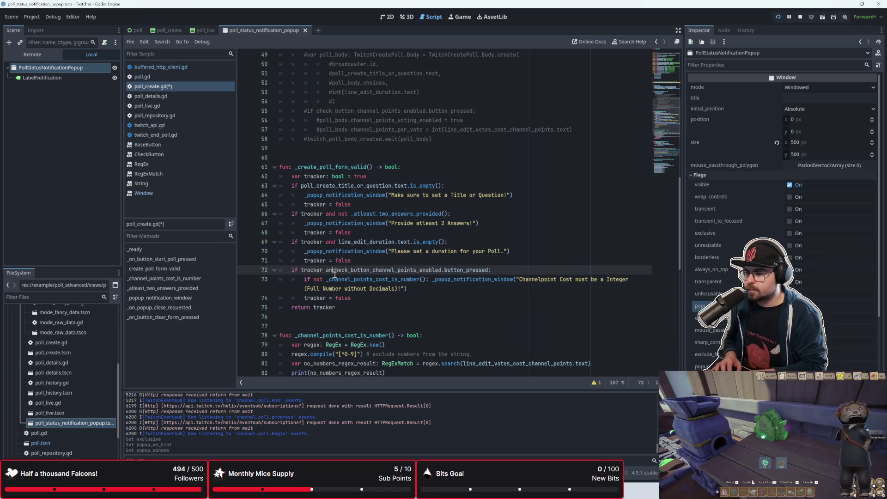
click(359, 251)
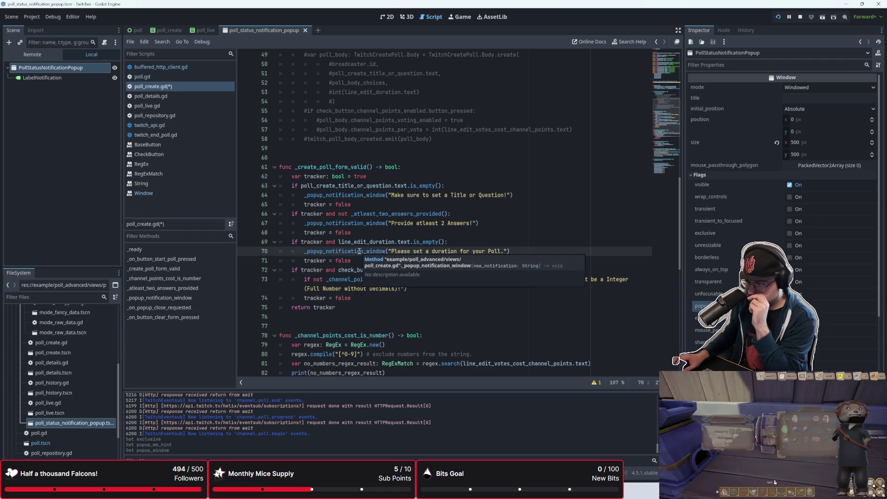
click(333, 307)
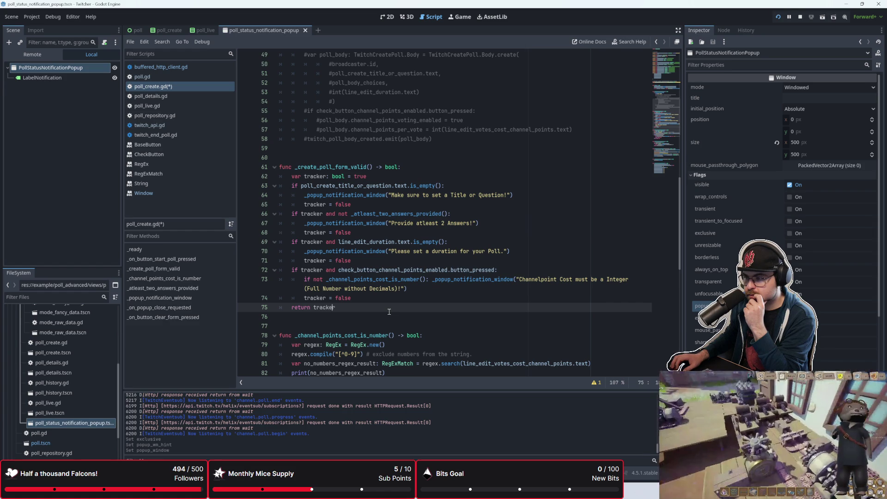
key(F5)
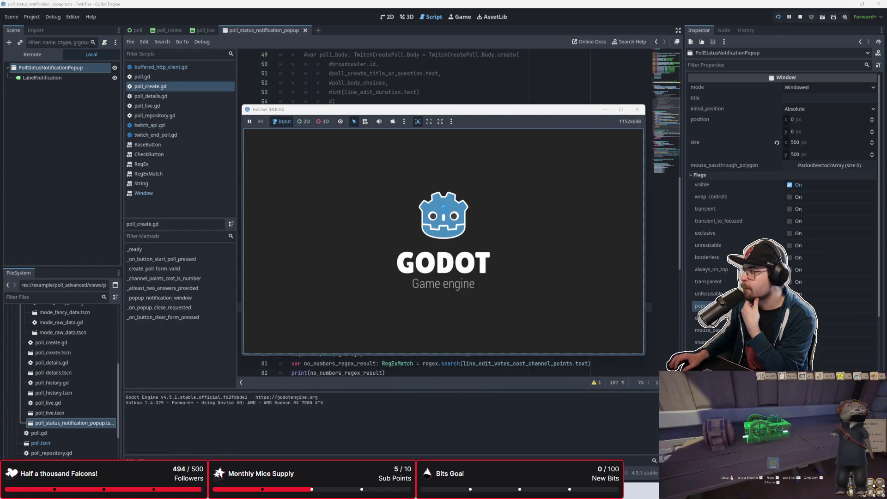
Step: Click Start Poll on the empty form repeatedly, closing the single title warning, then stop the game
click(406, 197)
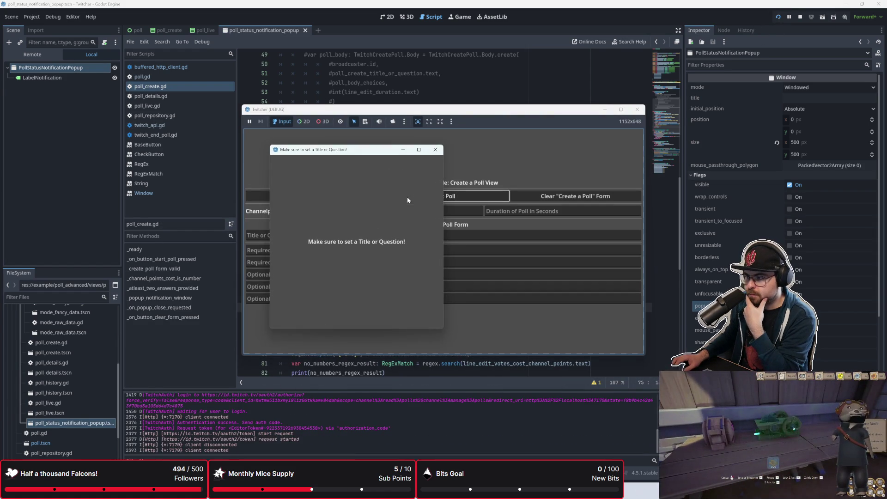
click(436, 149)
click(439, 196)
click(435, 150)
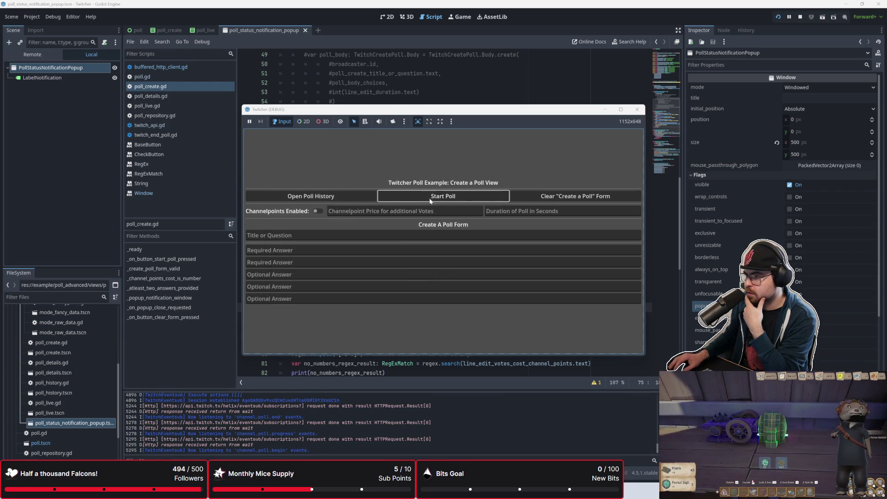
click(478, 197)
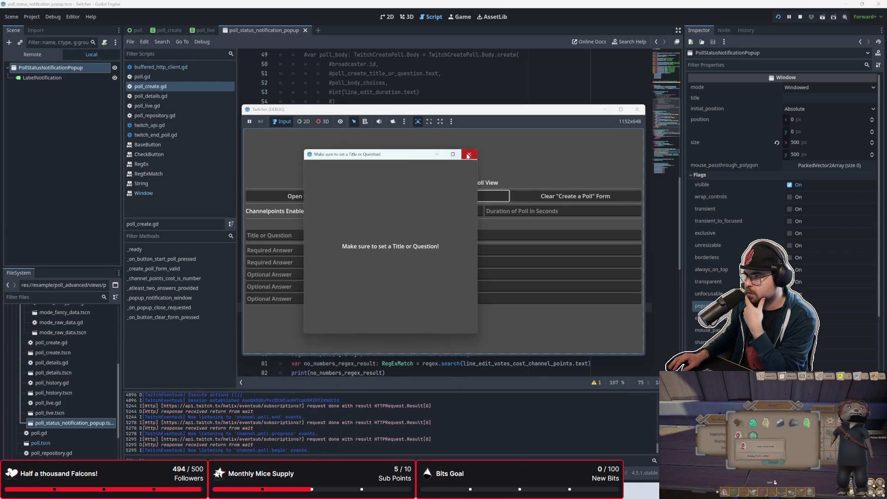
click(470, 150)
click(637, 110)
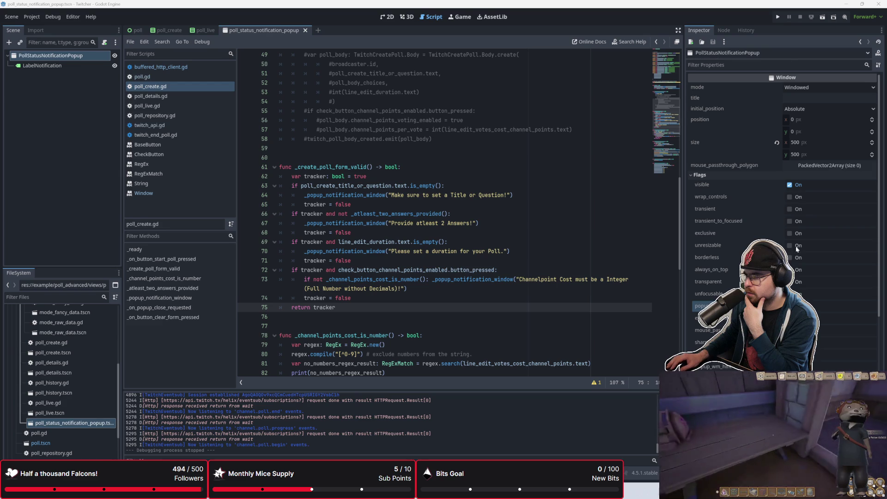
Step: Rerun the project and click Start Poll several more times on the empty form
mouse_move(700, 306)
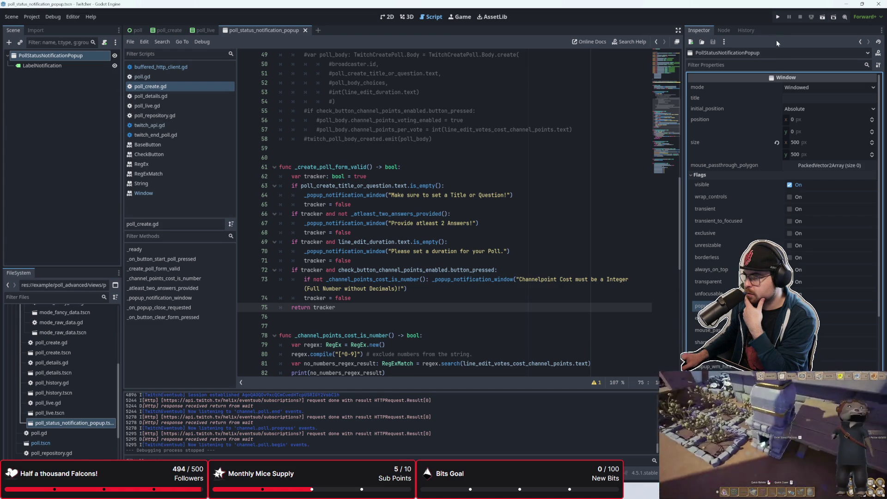
click(778, 17)
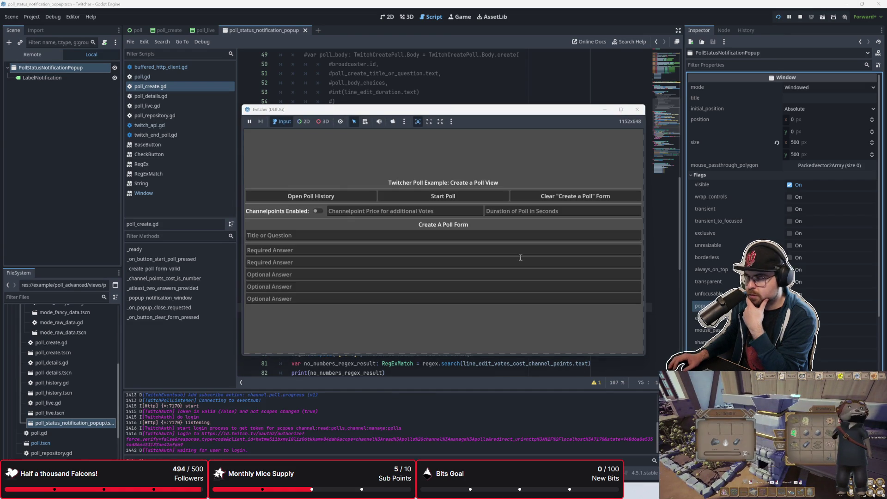
click(426, 195)
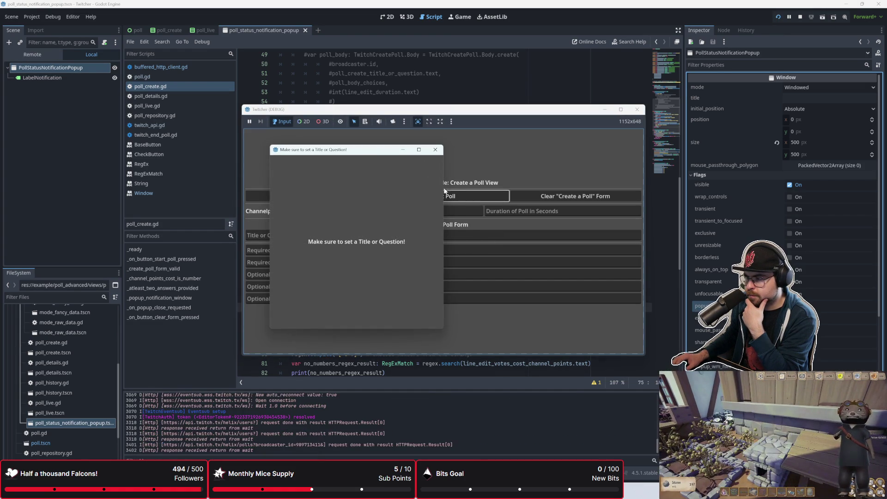
click(461, 194)
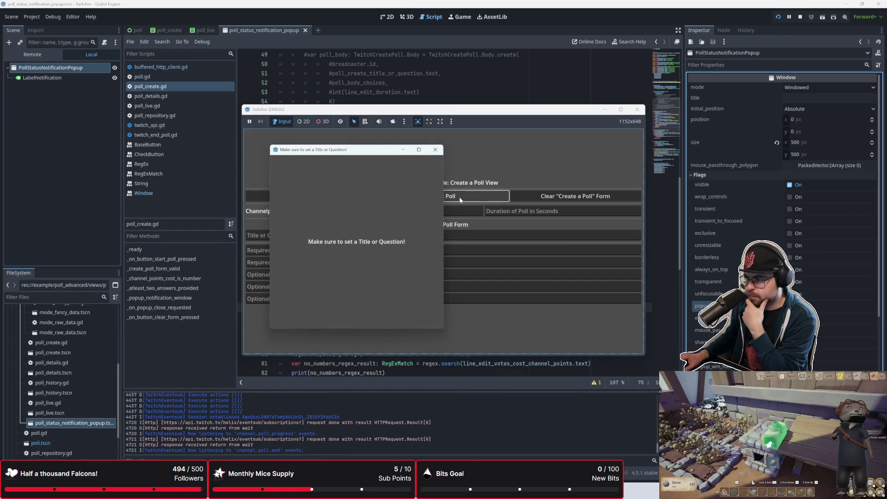
click(435, 198)
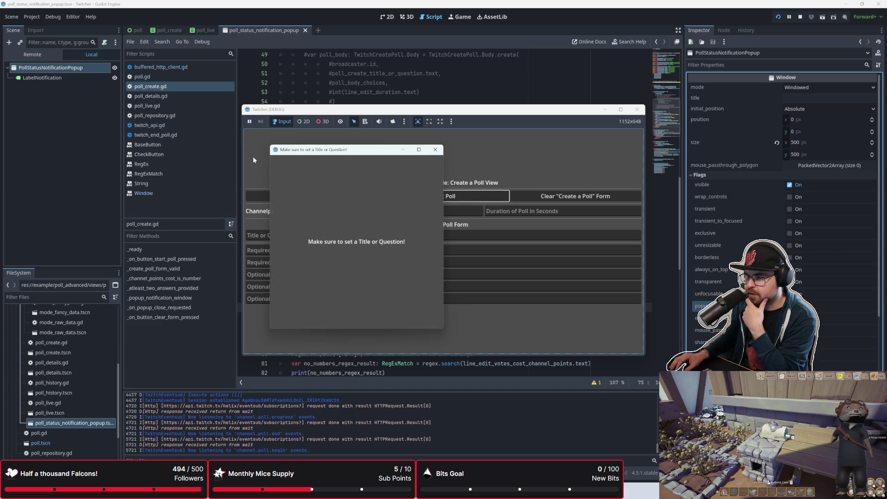
click(395, 196)
click(209, 354)
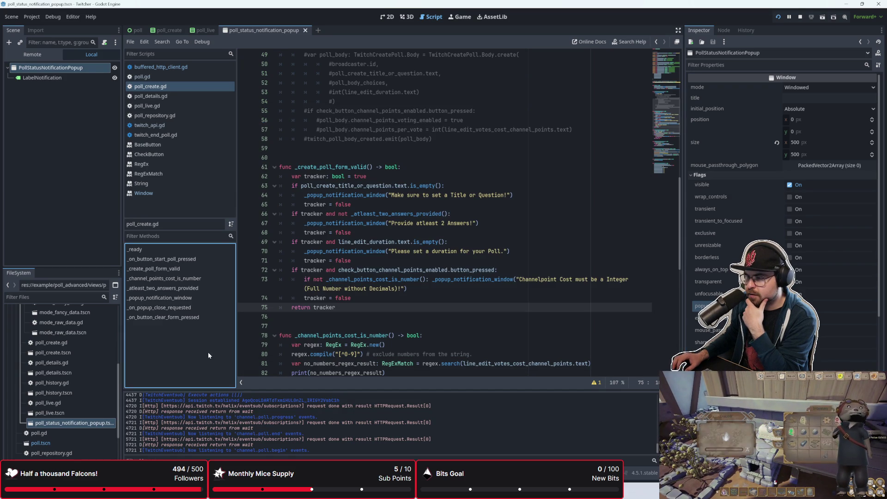
Step: Enter the title 'terst' and confirm Start Poll now warns only about needing two answers
key(alt+Tab)
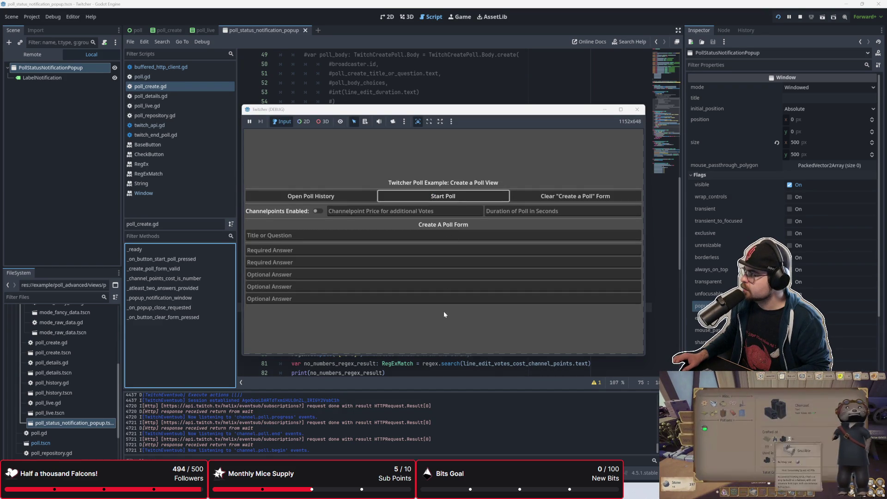
key(alt+Tab)
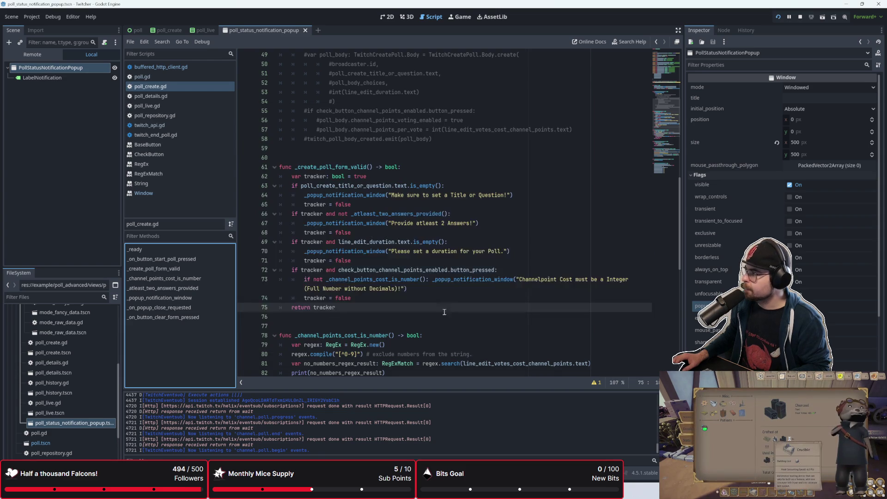
key(alt+Tab)
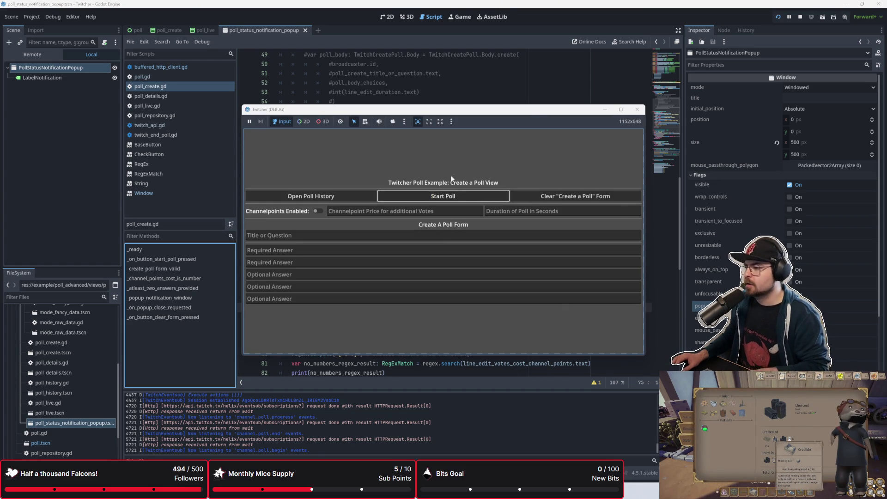
drag(536, 105, 537, 103)
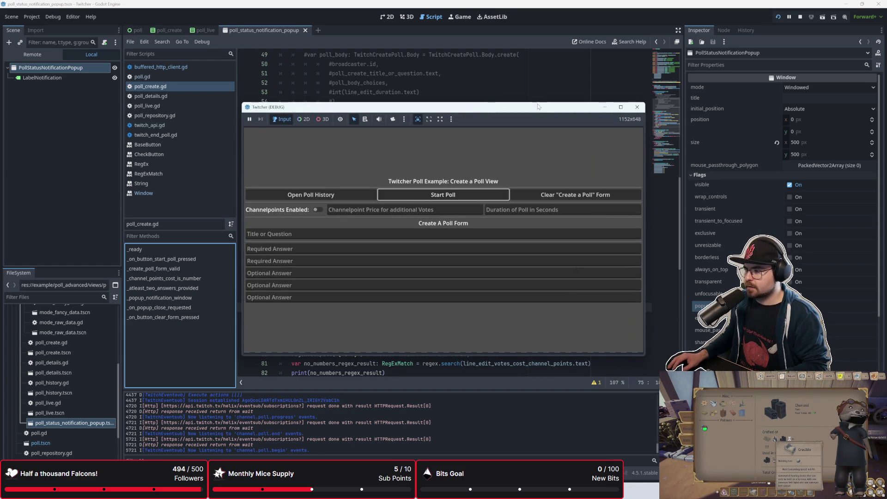
click(356, 235)
text(terst)
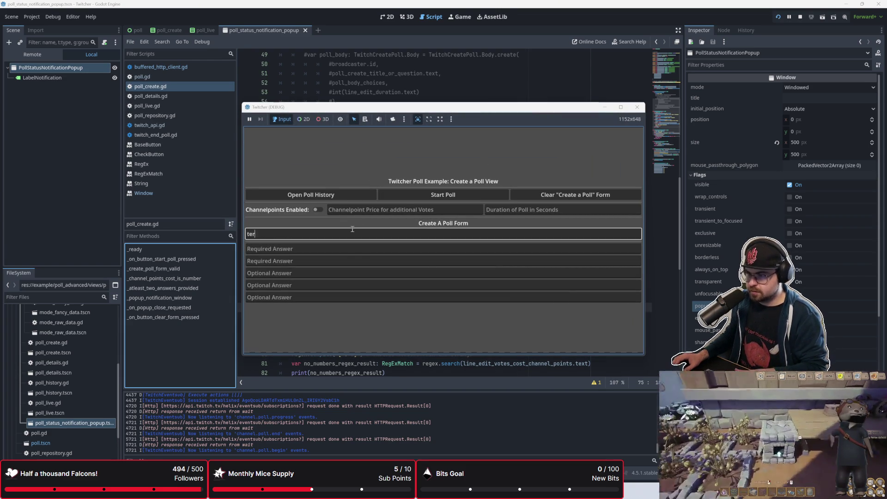
click(408, 195)
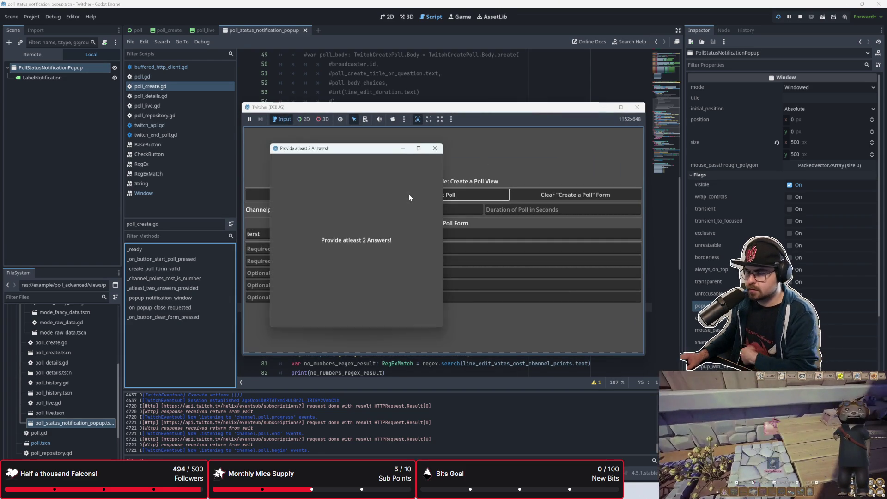
click(435, 148)
Step: Fill answers 'a' and 'v', confirm Start Poll warns only about duration, and focus the duration field
click(319, 249)
text(a)
click(318, 261)
text(v)
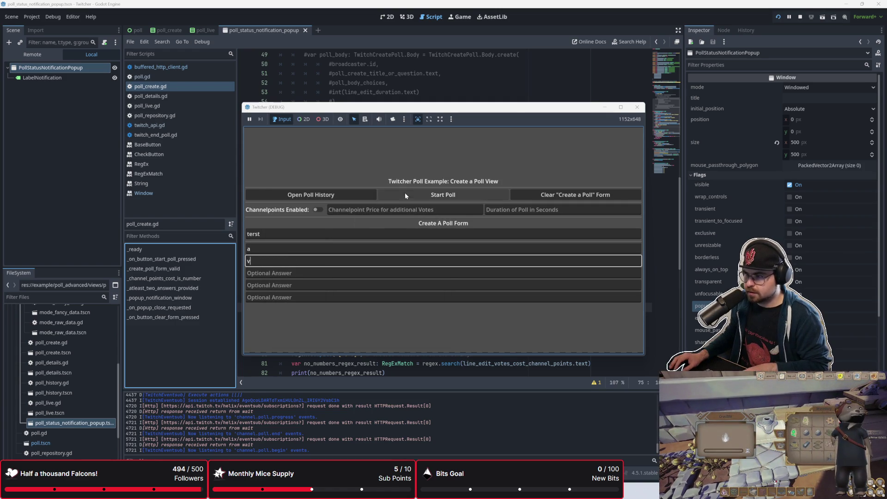
mouse_move(425, 110)
mouse_down()
mouse_move(625, 144)
mouse_move(647, 107)
mouse_move(651, 2)
mouse_move(655, 37)
mouse_move(667, 38)
mouse_move(643, 47)
mouse_up()
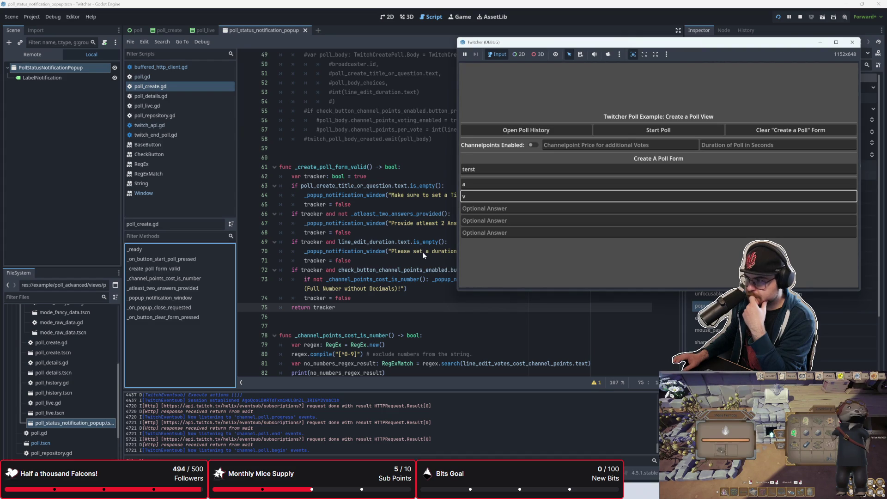
click(634, 127)
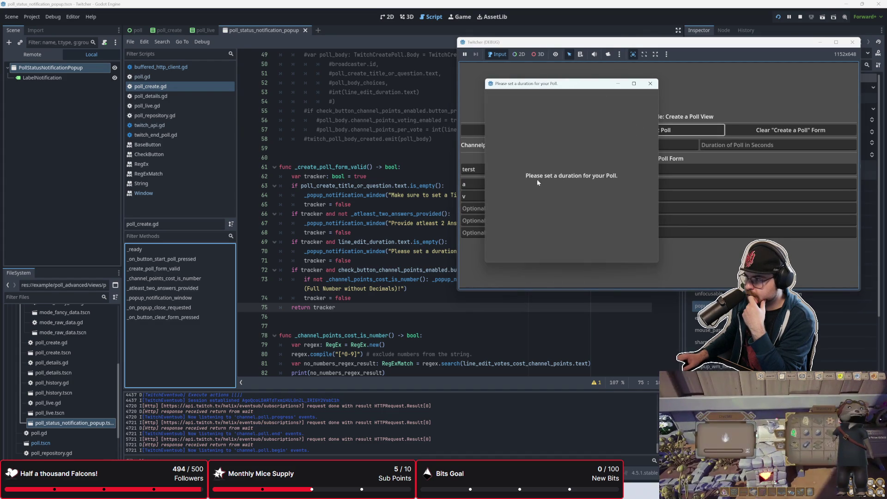
click(649, 84)
click(724, 142)
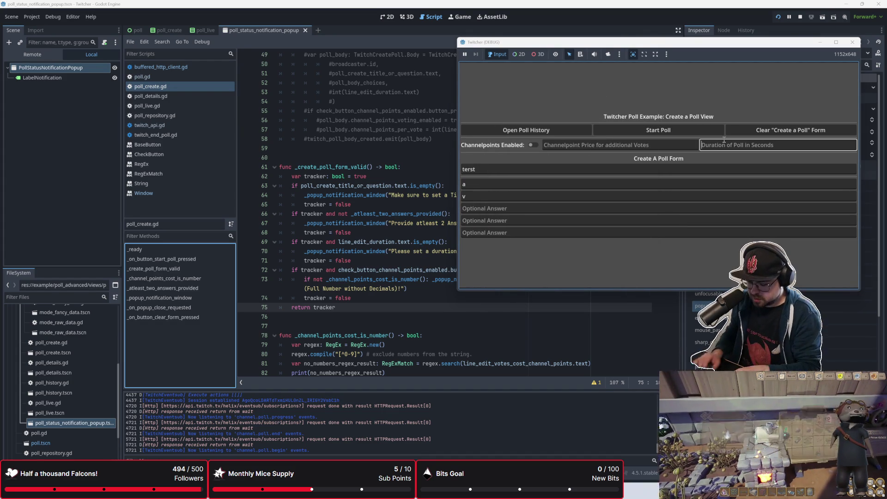